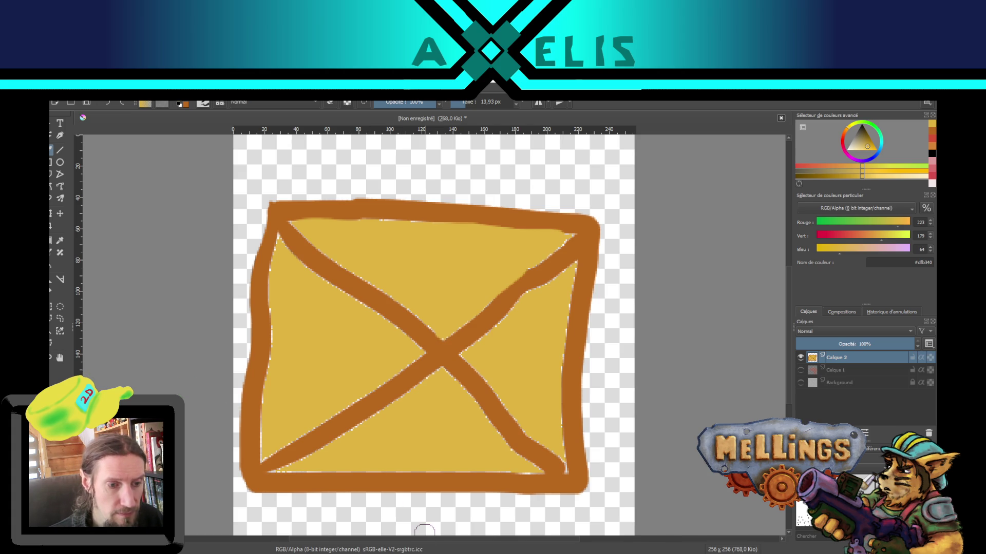
# Step: Switch from Krita's envelope sketch over to the Unity editor with the Terrier scene
pyautogui.hotkey('alt', 'Tab')
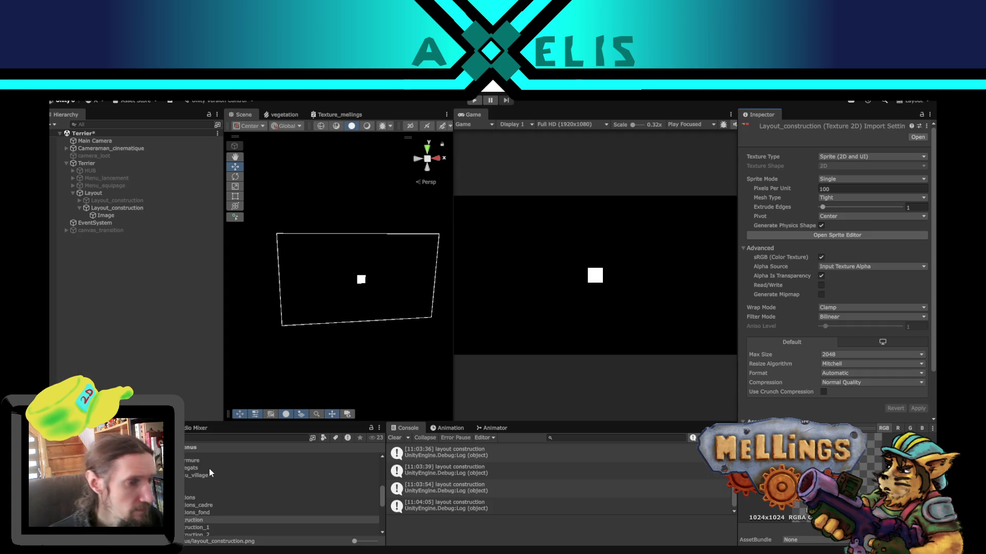
pyautogui.scroll(-3, 192, 509)
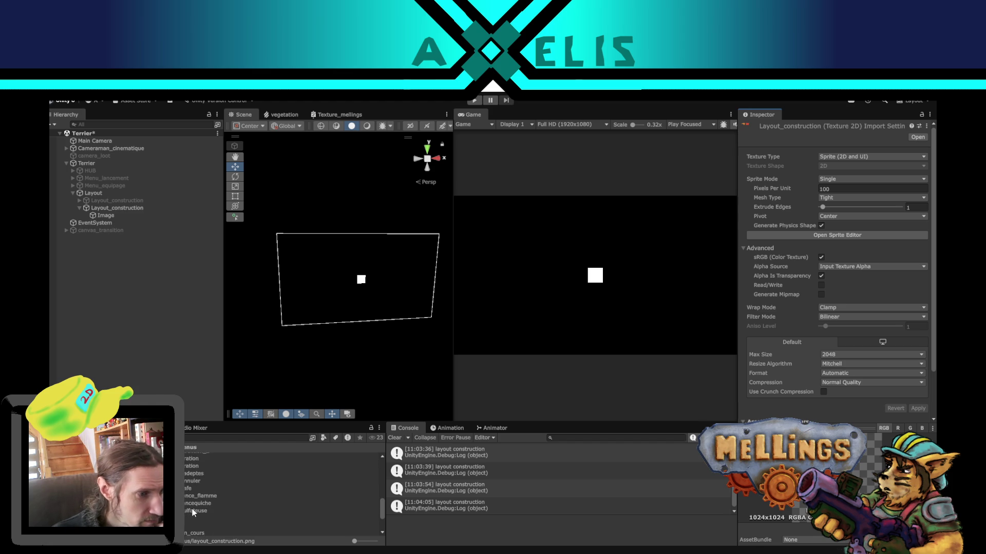
# Step: Inspect Layout_construction and Image, then request deletion of the old layout_construction.png texture
pyautogui.click(124, 208)
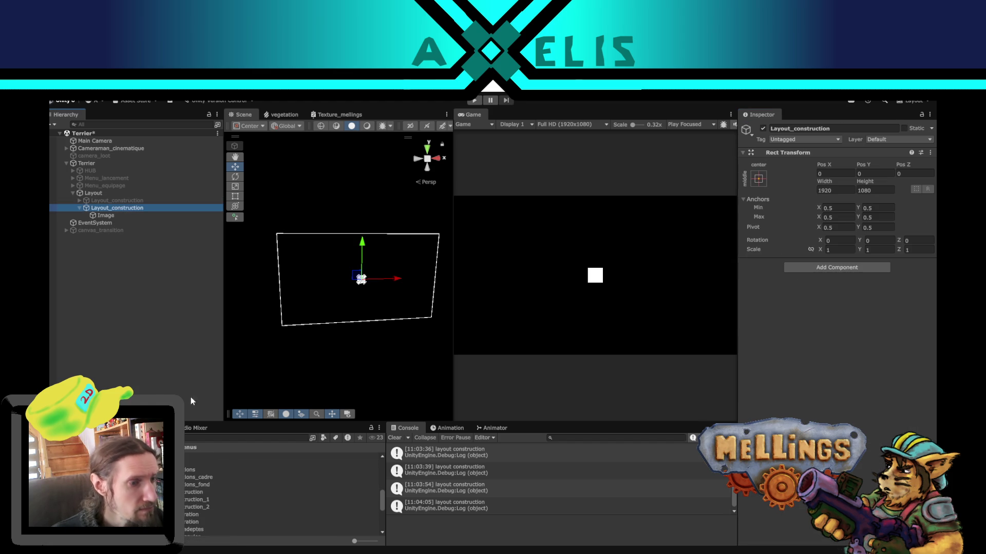
pyautogui.scroll(3, 213, 486)
pyautogui.scroll(-5, 192, 494)
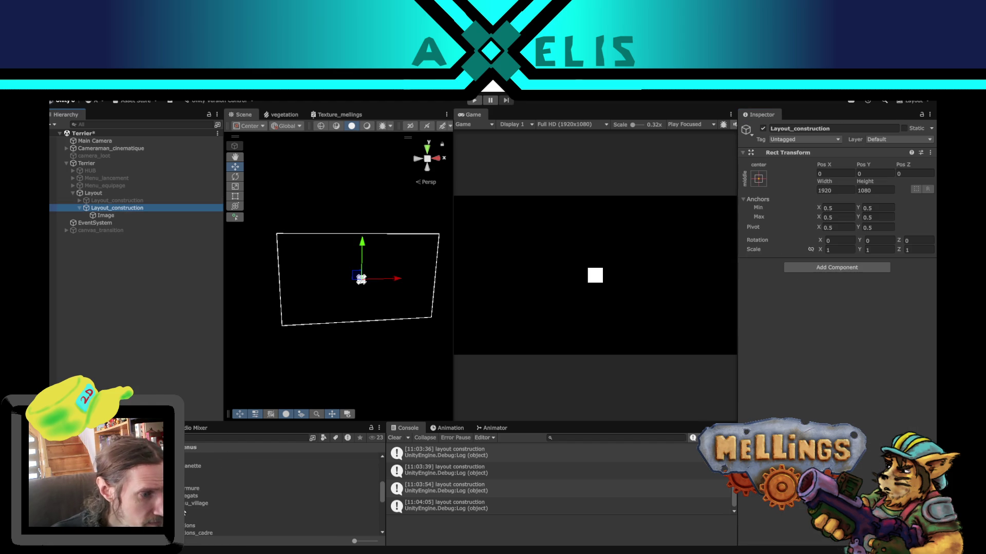
pyautogui.click(125, 216)
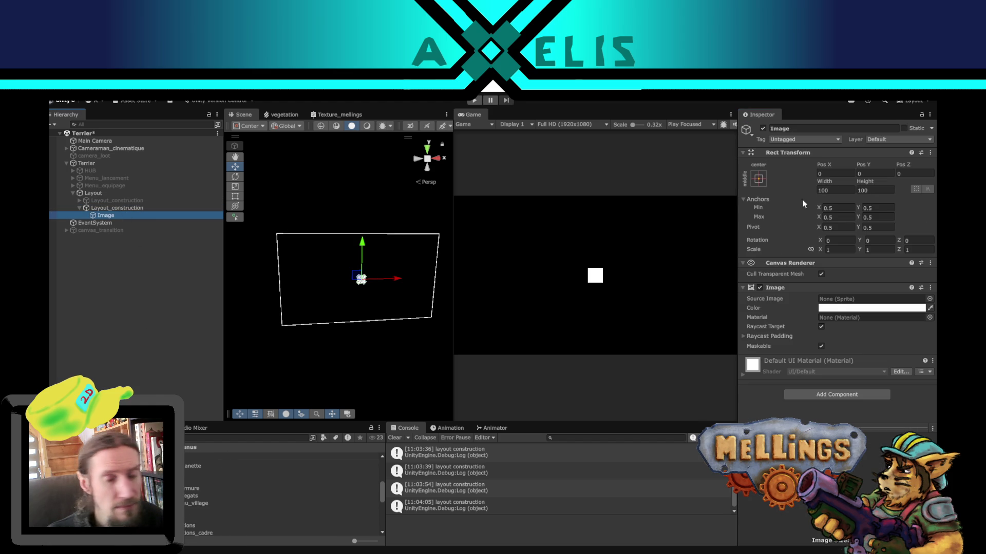
pyautogui.scroll(-2, 199, 494)
pyautogui.scroll(-2, 196, 493)
pyautogui.scroll(-1, 195, 492)
pyautogui.scroll(2, 194, 497)
pyautogui.scroll(2, 193, 502)
pyautogui.scroll(2, 191, 501)
pyautogui.scroll(1, 192, 498)
pyautogui.scroll(2, 190, 500)
pyautogui.scroll(1, 189, 503)
pyautogui.scroll(1, 188, 501)
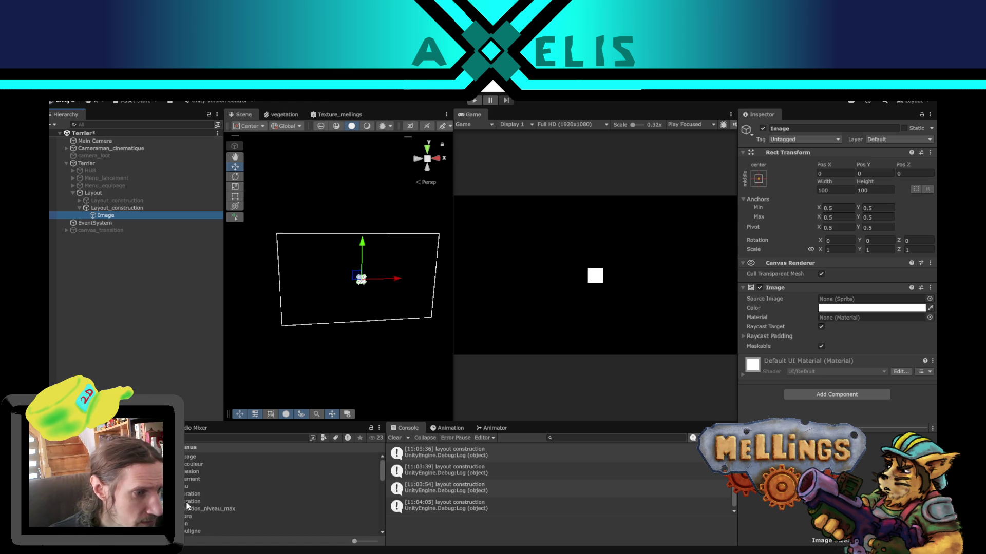
pyautogui.scroll(-2, 193, 502)
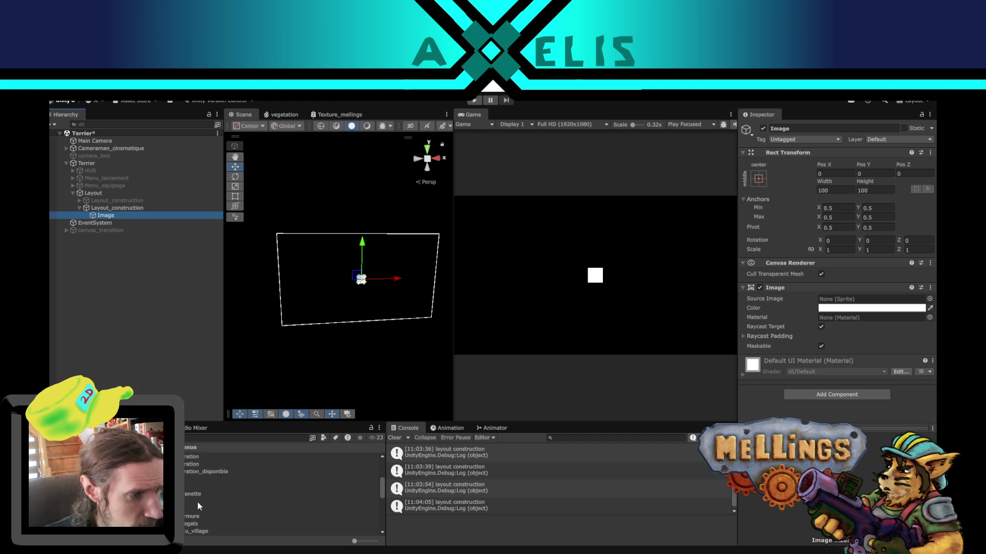
pyautogui.scroll(-1, 197, 503)
pyautogui.scroll(-2, 195, 504)
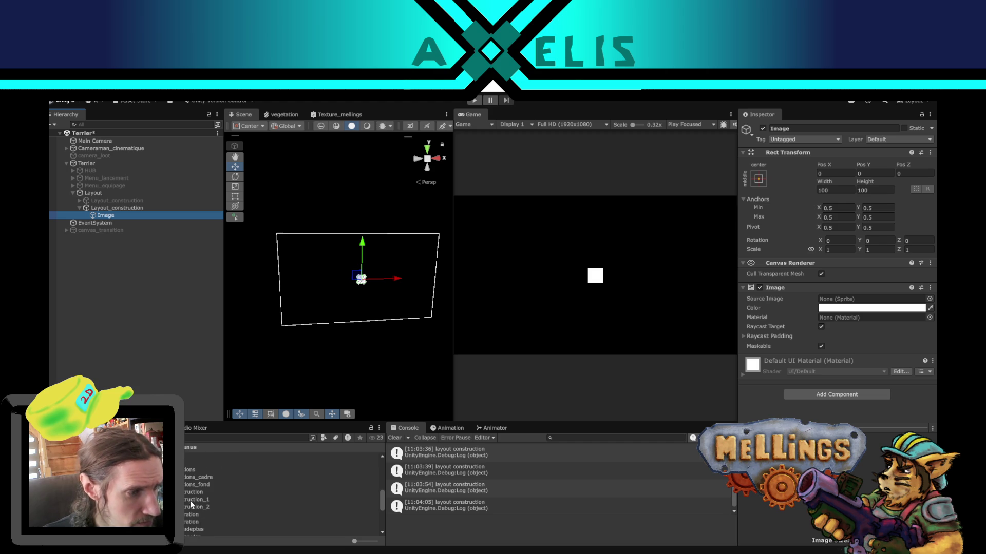
pyautogui.click(191, 492)
pyautogui.press('Delete')
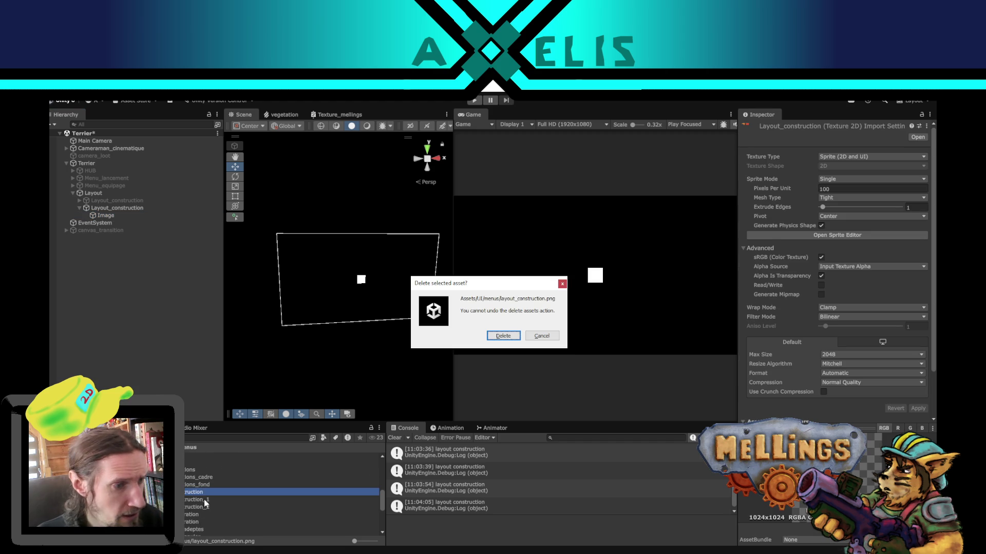
# Step: Delete the old texture and import both remaining construction textures as Sprite (2D and UI), Single mode
pyautogui.click(502, 340)
pyautogui.click(192, 491)
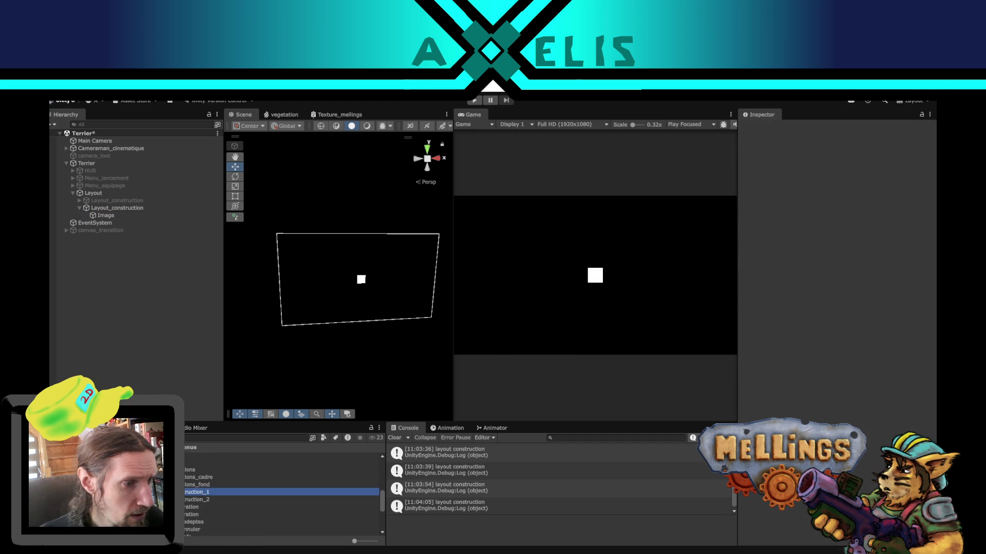
pyautogui.keyDown('shift'); pyautogui.click(184, 500); pyautogui.keyUp('shift')
pyautogui.click(855, 156)
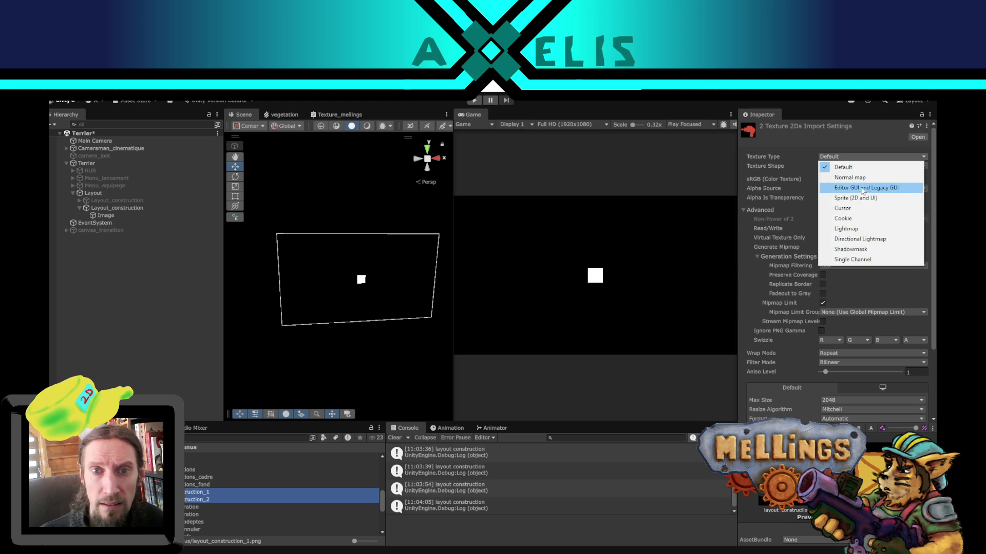
pyautogui.click(857, 198)
pyautogui.click(848, 178)
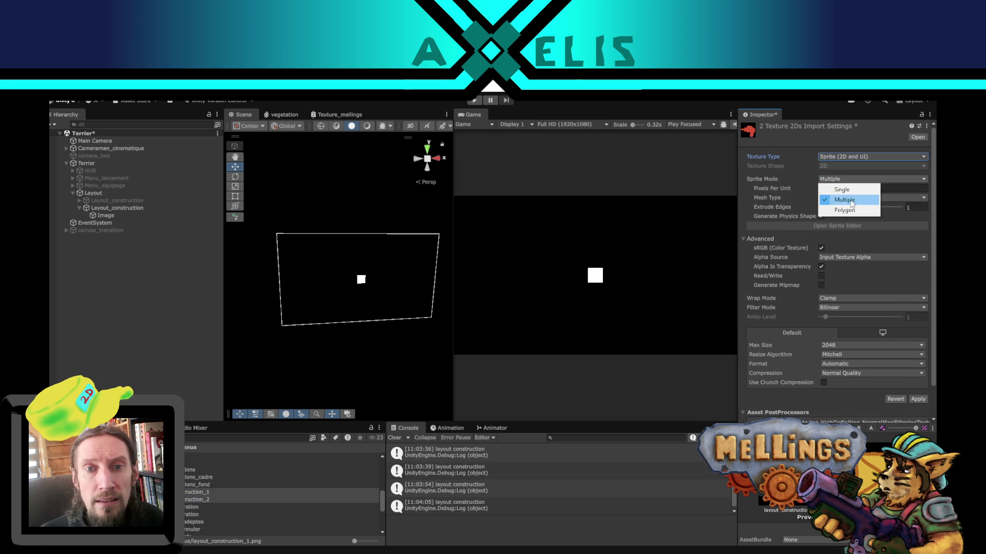
pyautogui.click(917, 409)
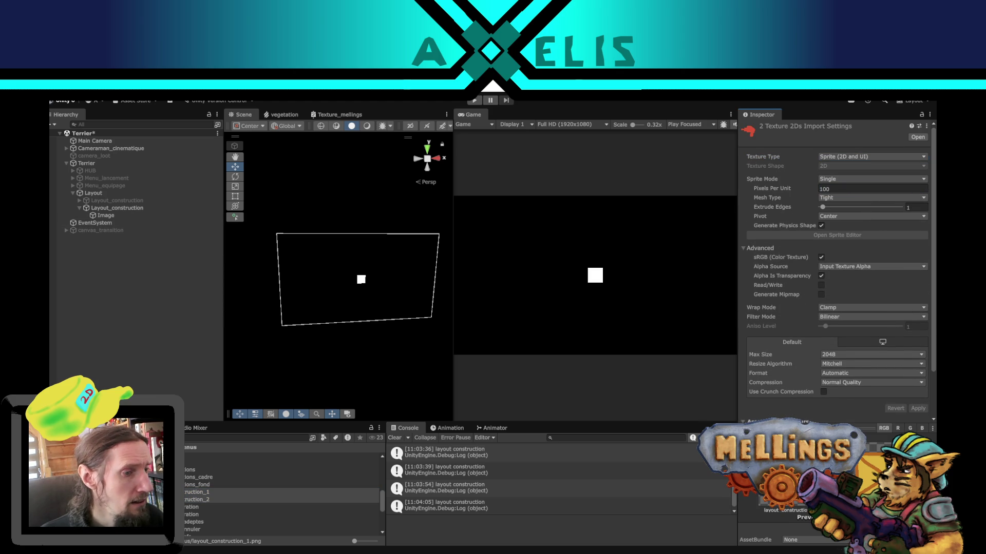
pyautogui.click(139, 216)
# Step: Give Image the layout_construction_1 red hand sprite at 150 by 150 and duplicate it as Image (1)
pyautogui.moveTo(204, 493); pyautogui.dragTo(876, 299)
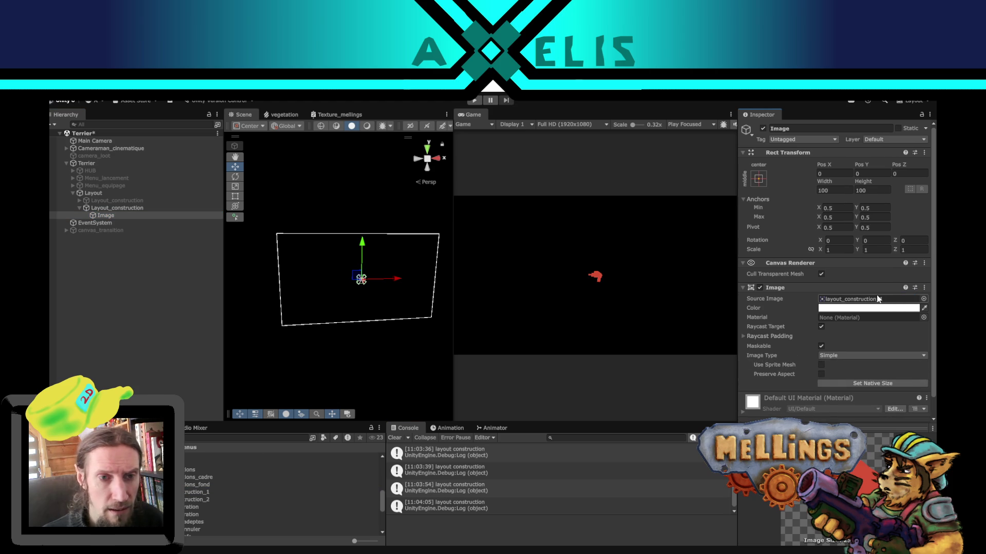
pyautogui.click(836, 190)
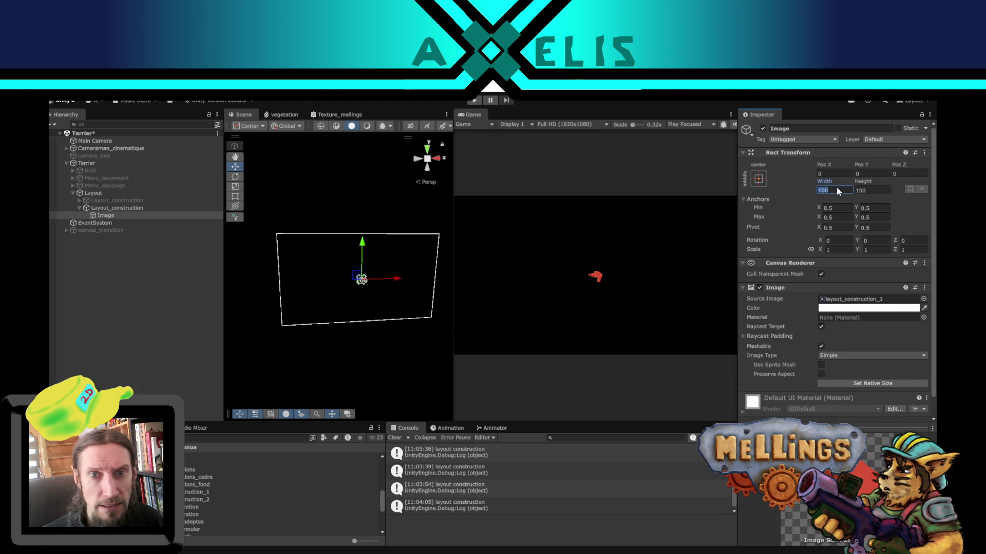
pyautogui.write('150')
pyautogui.press('Tab')
pyautogui.write('150')
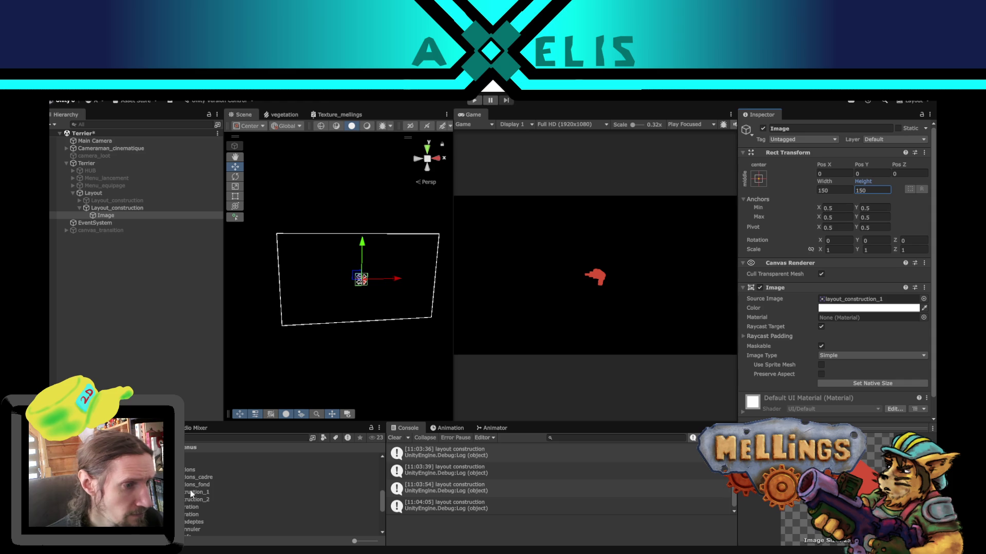
pyautogui.click(109, 207)
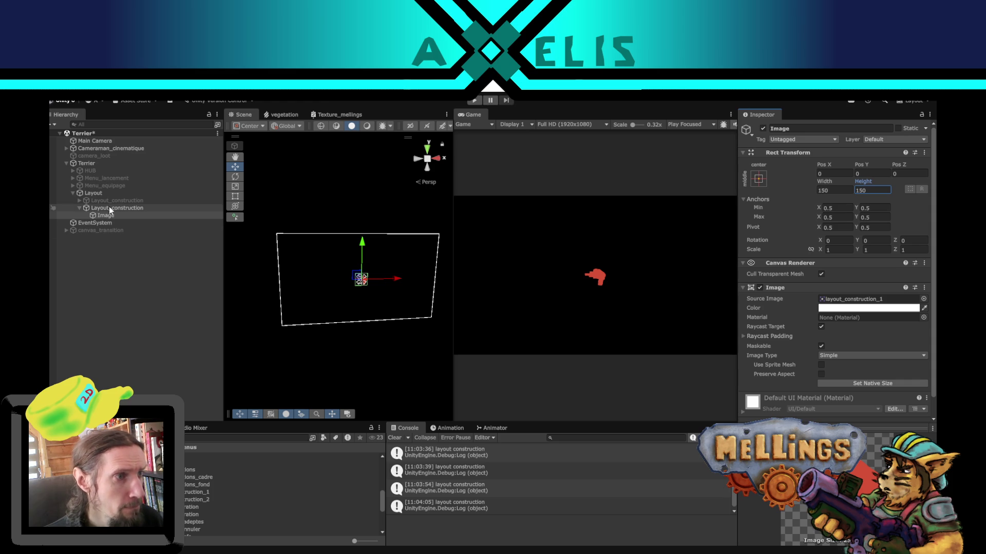
pyautogui.hotkey('ctrl', 'shift', 'v')
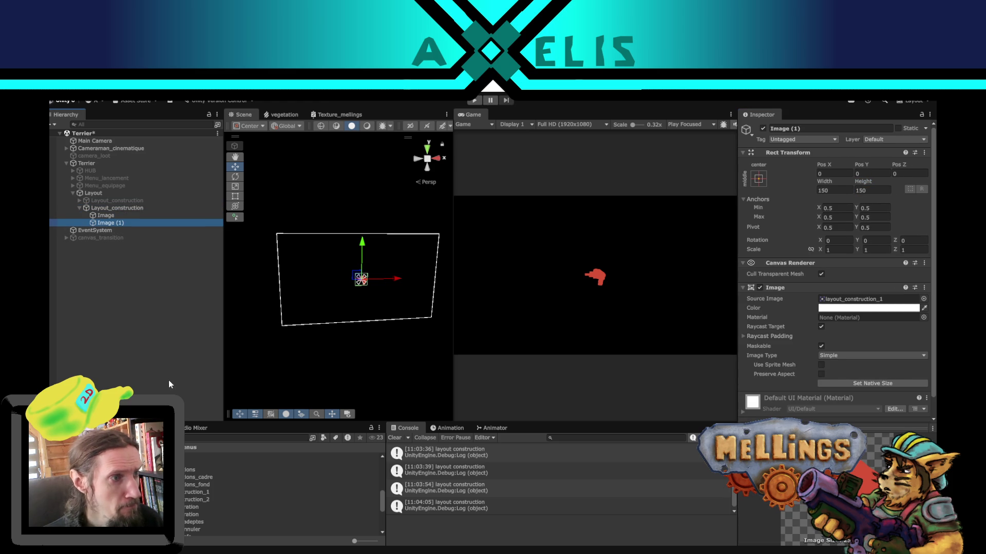
# Step: Swap Image (1) to the layout_construction_2 envelope, place it left of and below the hand, and show the animator controller
pyautogui.click(662, 290)
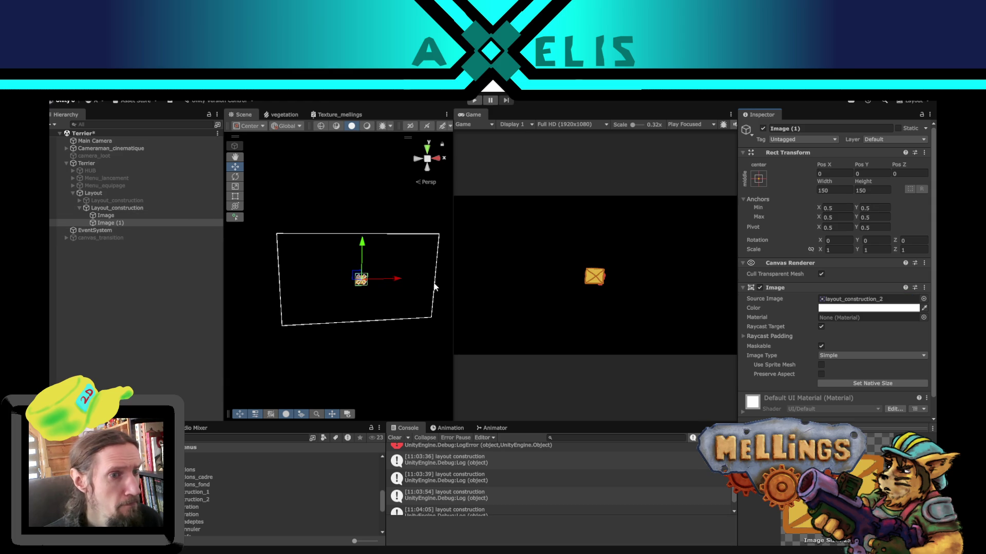
pyautogui.moveTo(355, 279); pyautogui.dragTo(336, 286)
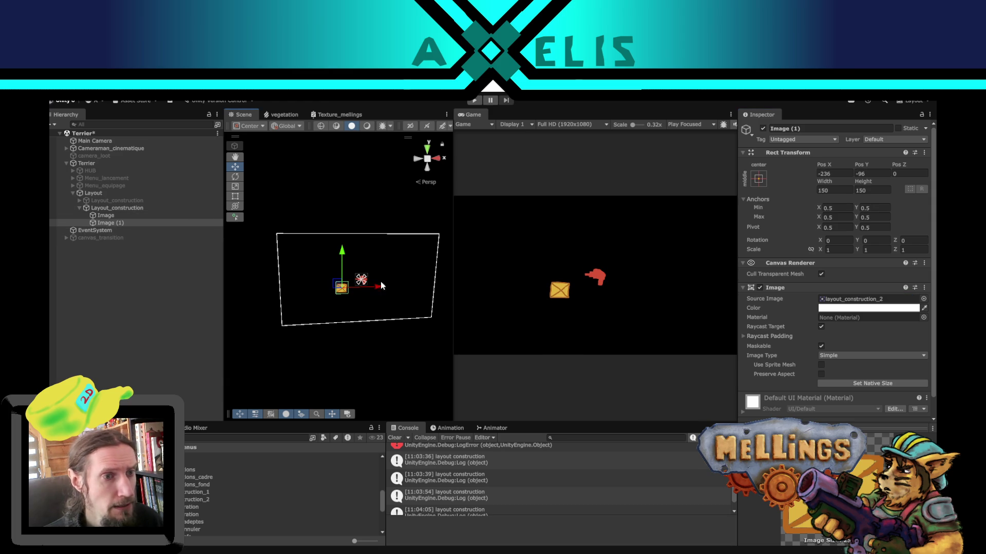
pyautogui.scroll(-5, 202, 505)
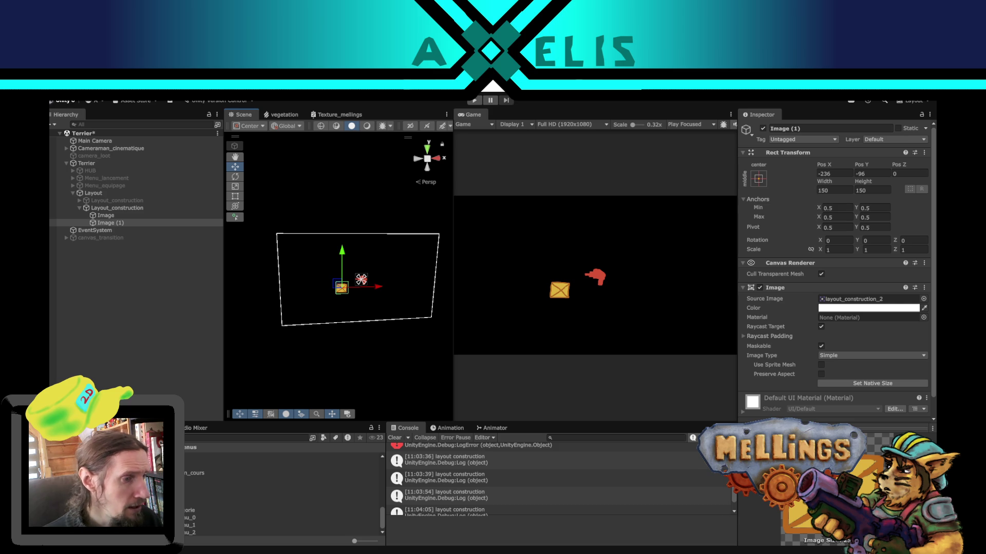
pyautogui.scroll(5, 185, 491)
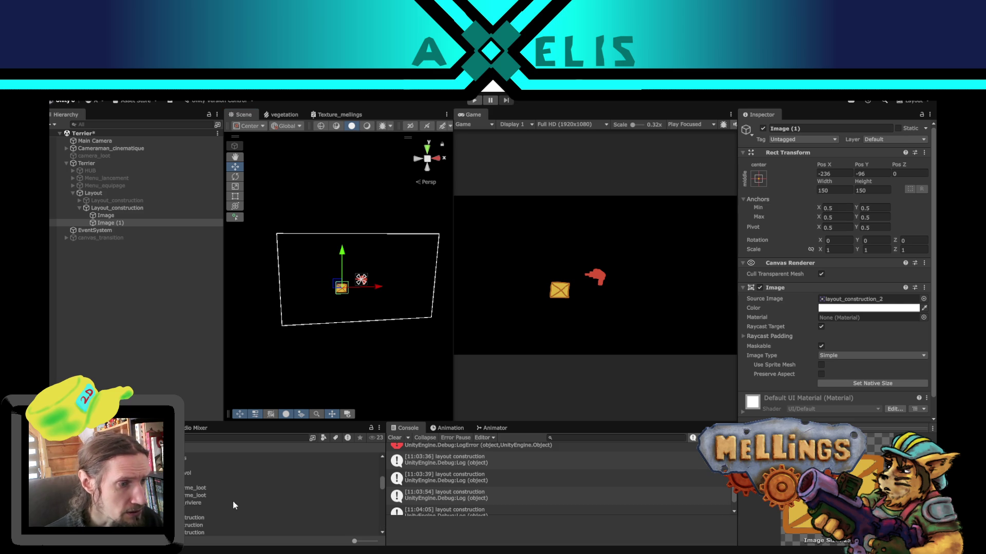
pyautogui.scroll(2, 197, 505)
pyautogui.scroll(2, 196, 504)
pyautogui.scroll(3, 185, 491)
pyautogui.scroll(3, 186, 504)
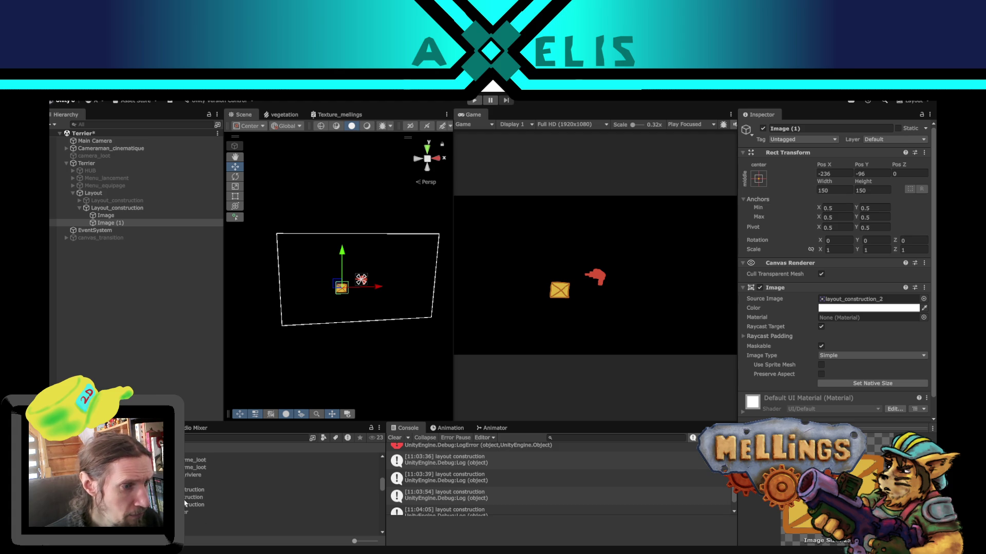
pyautogui.click(192, 490)
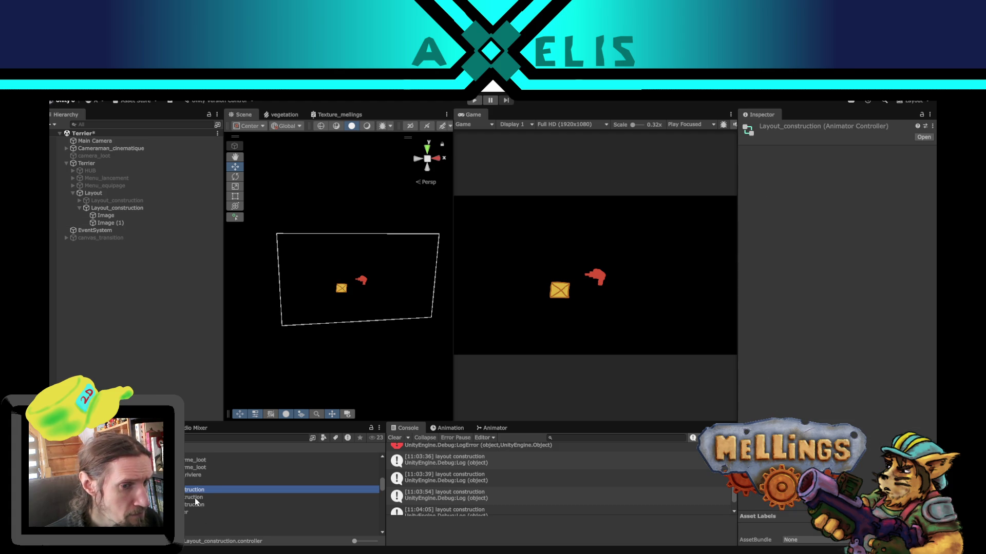
# Step: Check the construction model's import settings and delete the unused greyed Layout_construction object
pyautogui.keyDown('shift'); pyautogui.click(196, 498); pyautogui.keyUp('shift')
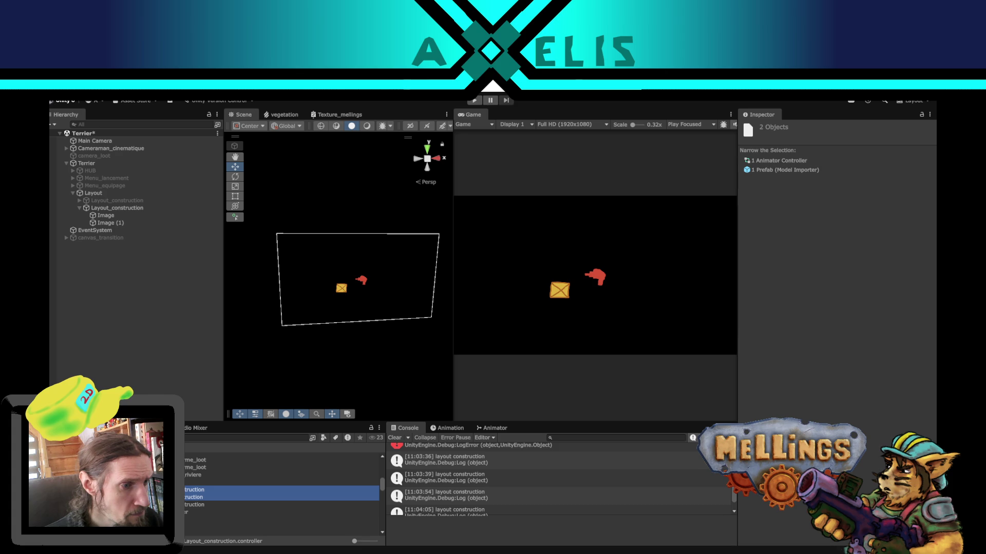
pyautogui.click(195, 497)
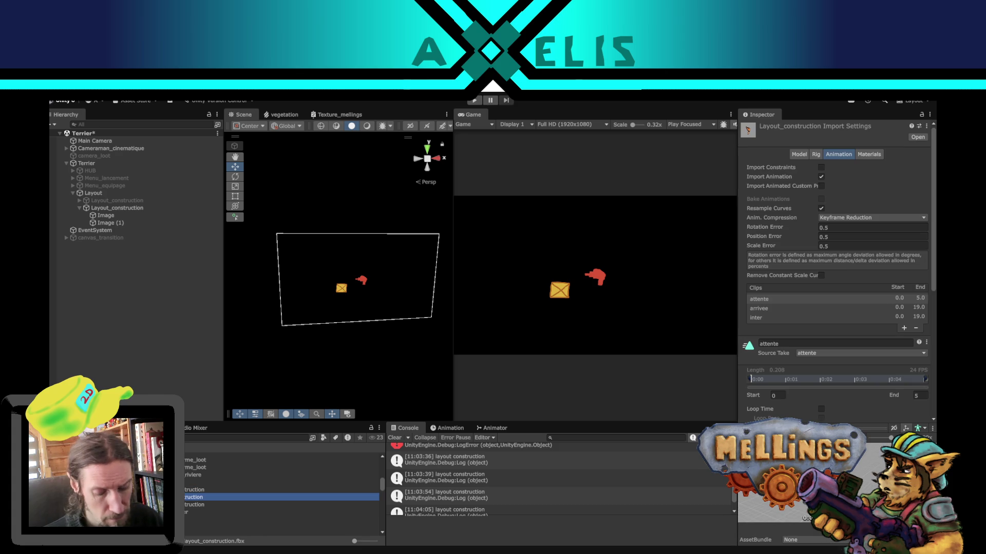
pyautogui.click(506, 341)
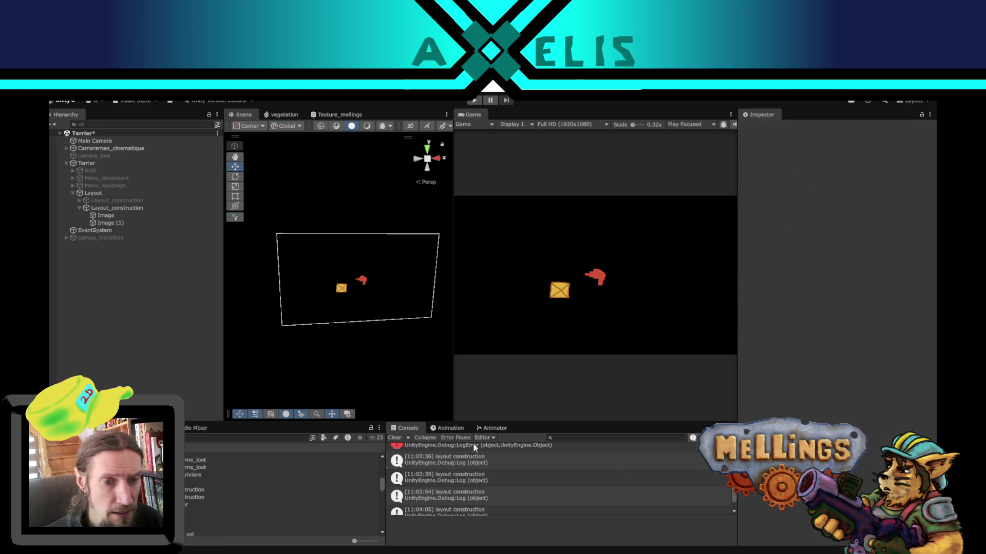
pyautogui.click(125, 202)
pyautogui.press('Delete')
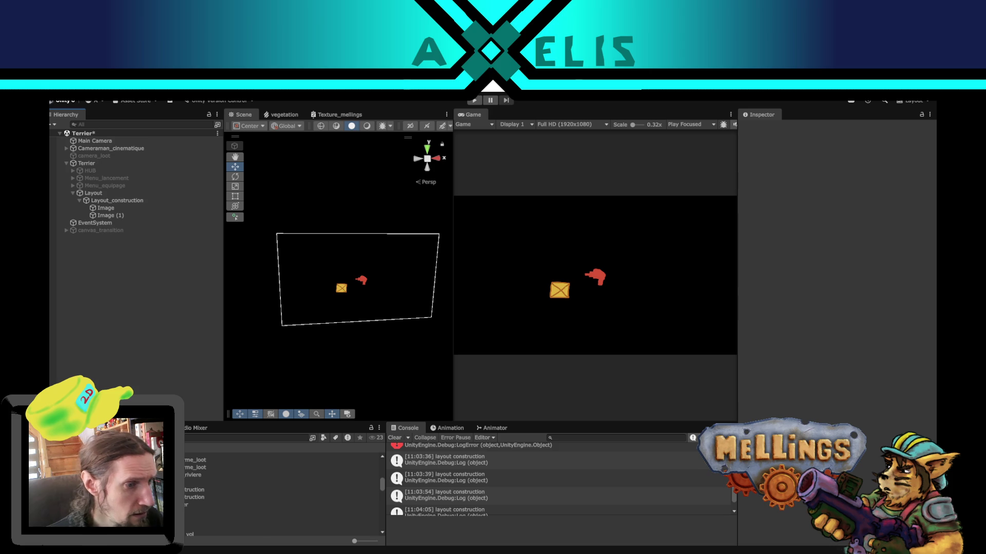
# Step: Remove the attente state from the Layout_construction animator controller's graph
pyautogui.click(201, 490)
pyautogui.click(447, 428)
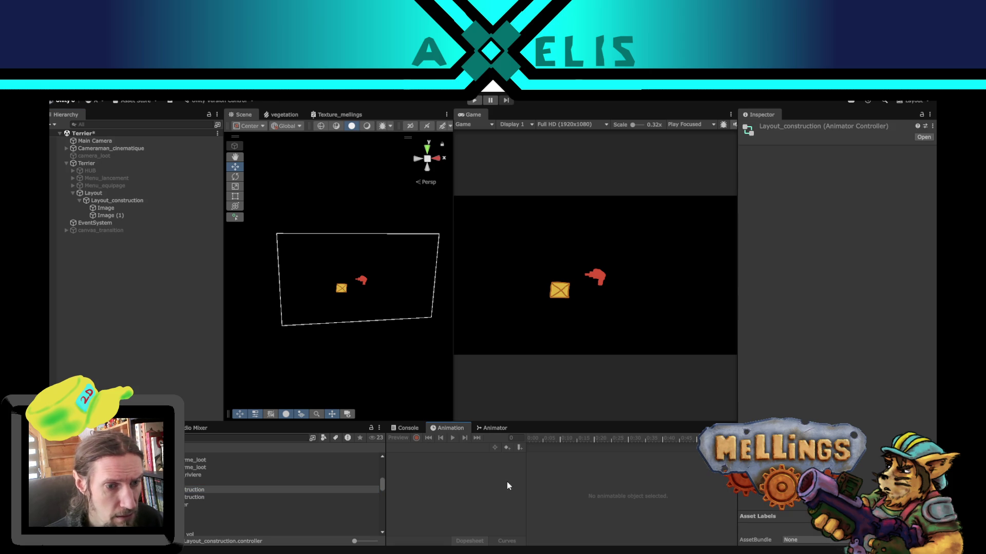
pyautogui.click(481, 428)
pyautogui.click(569, 484)
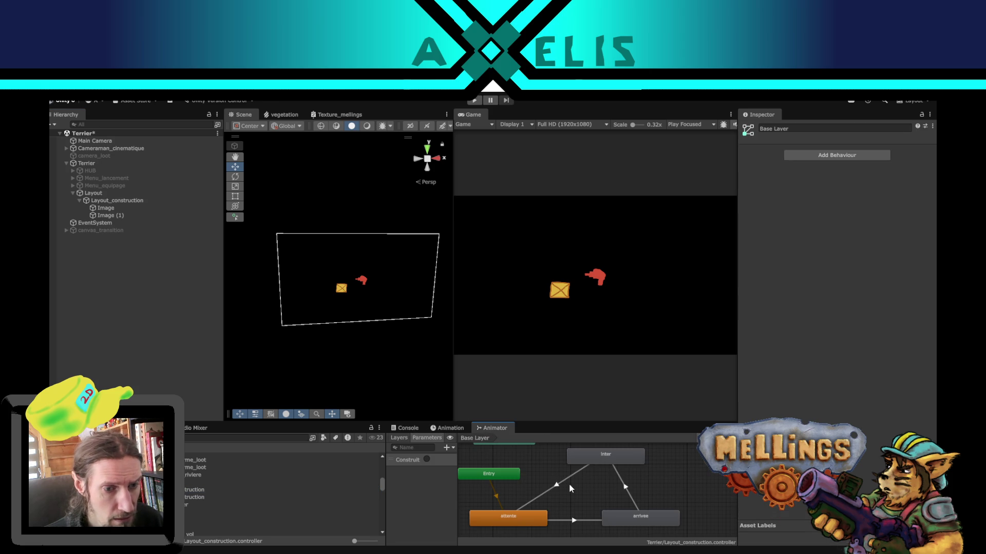
pyautogui.click(521, 522)
pyautogui.press('Delete')
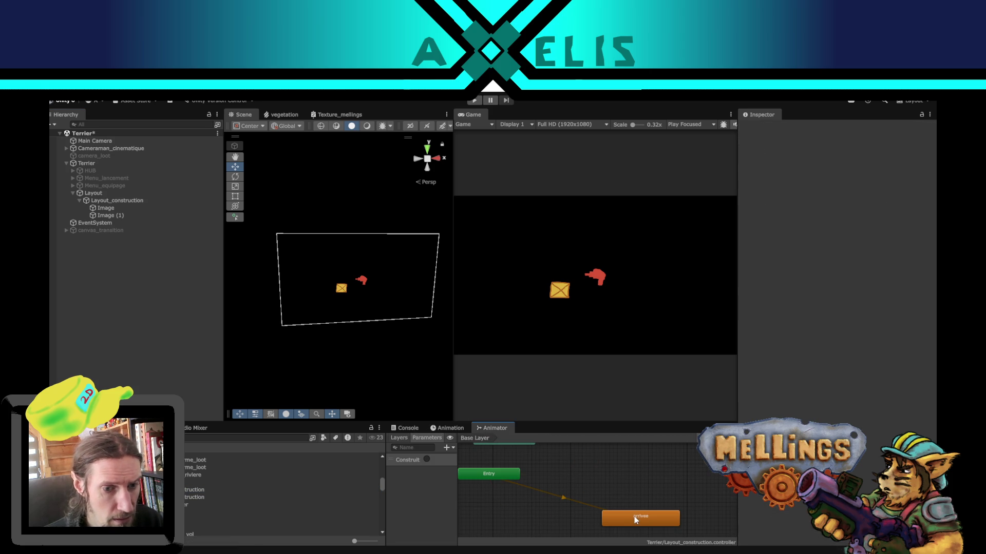
# Step: Delete the Layout_construction.controller asset and select the Layout_construction object
pyautogui.click(330, 489)
pyautogui.press('Delete')
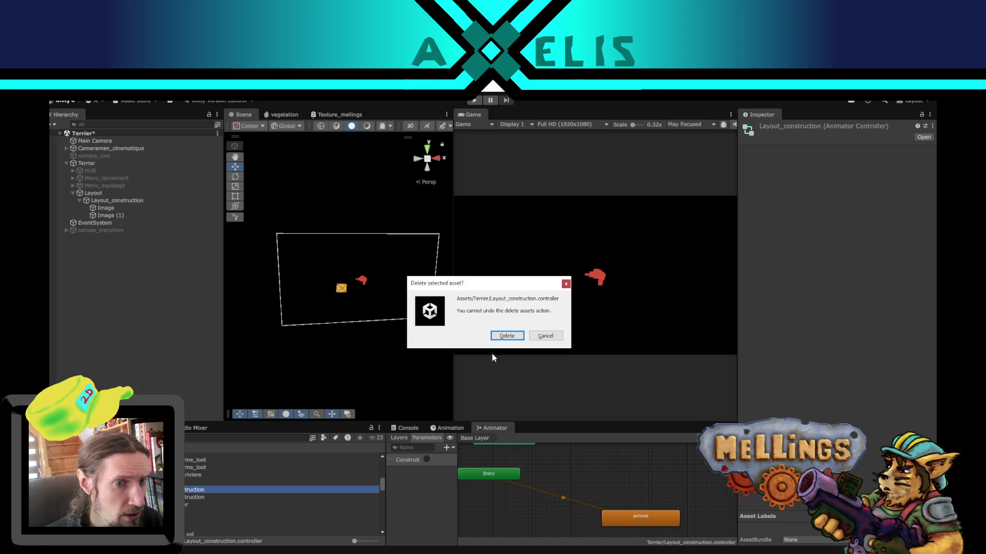
pyautogui.click(507, 336)
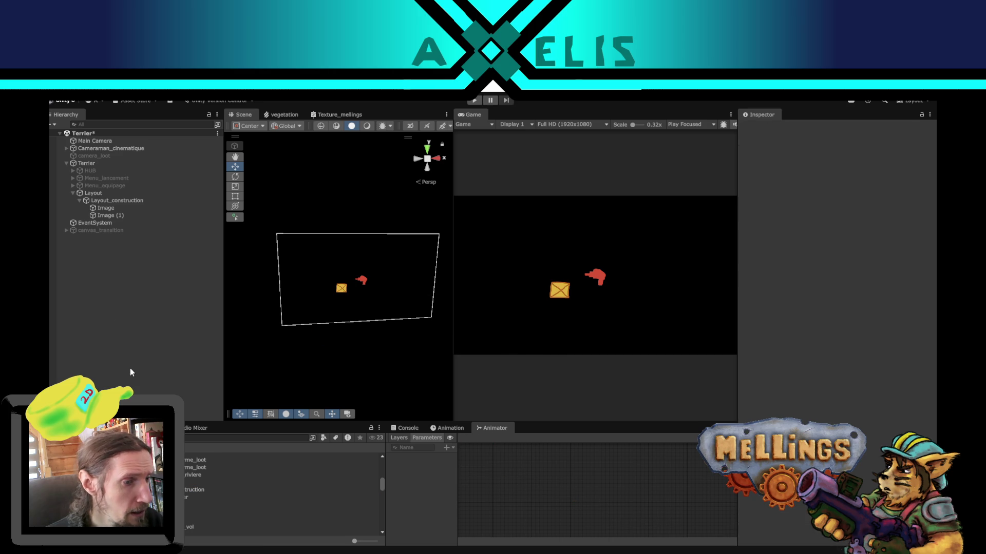
pyautogui.click(106, 201)
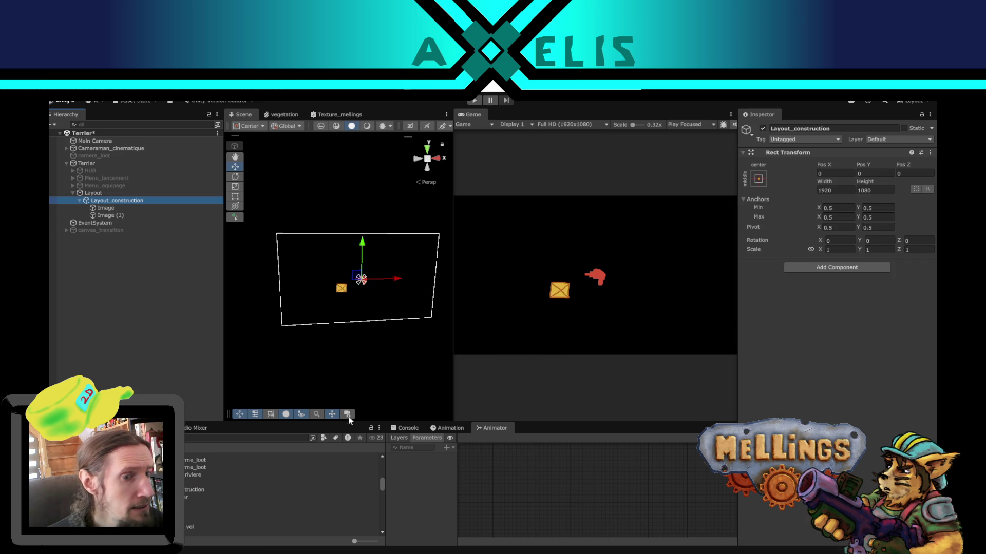
# Step: Move the envelope icon below the canvas's lower-left and the red hand to its lower-right corner
pyautogui.click(448, 428)
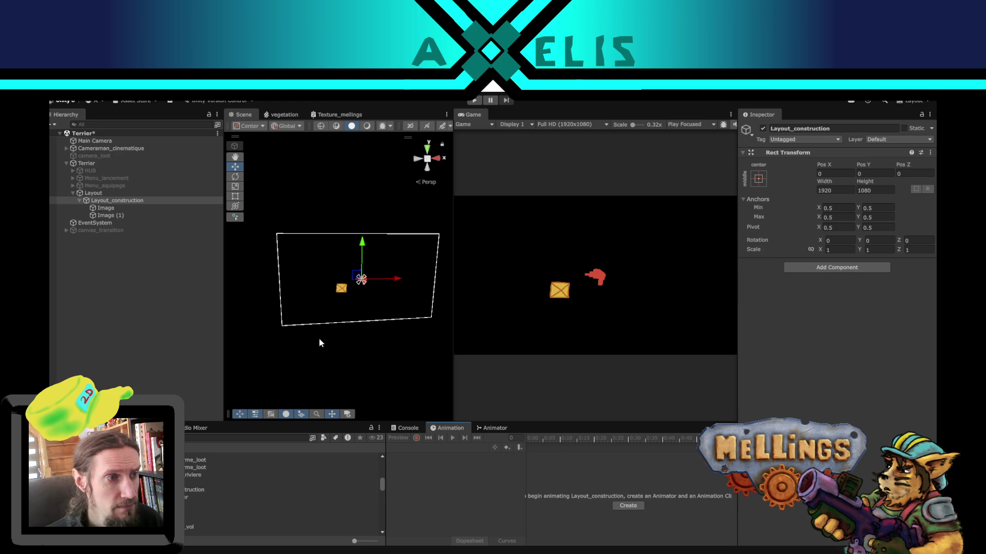
pyautogui.click(341, 289)
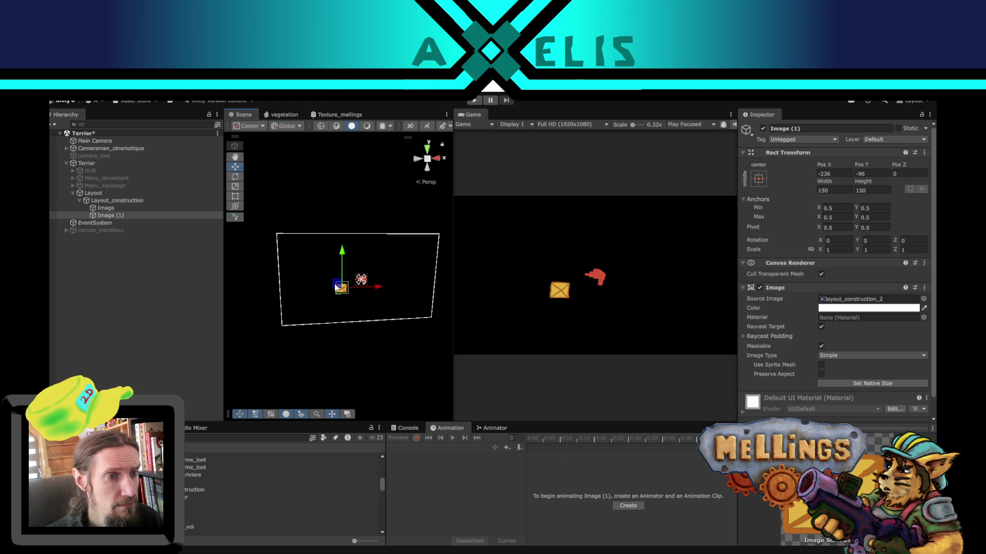
pyautogui.moveTo(334, 284); pyautogui.dragTo(290, 334)
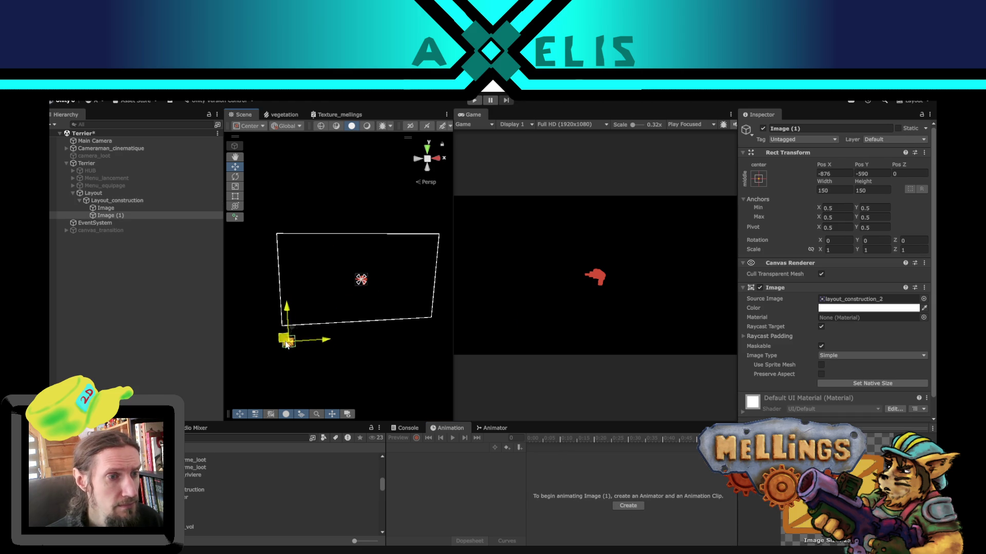
pyautogui.click(124, 208)
pyautogui.moveTo(353, 279); pyautogui.dragTo(431, 336)
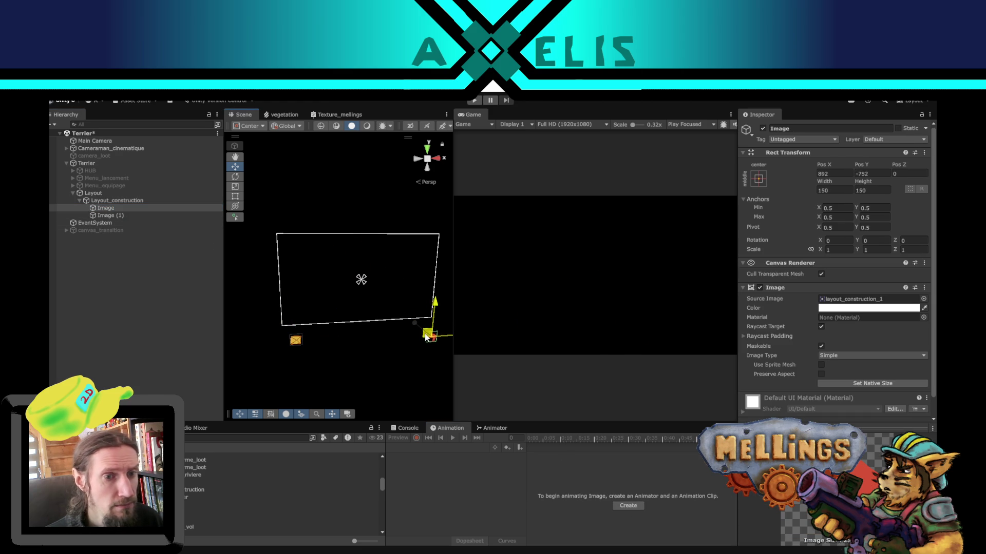
# Step: Create a new layout_construction animation clip for Layout_construction, adding its Animator
pyautogui.click(116, 201)
pyautogui.click(629, 505)
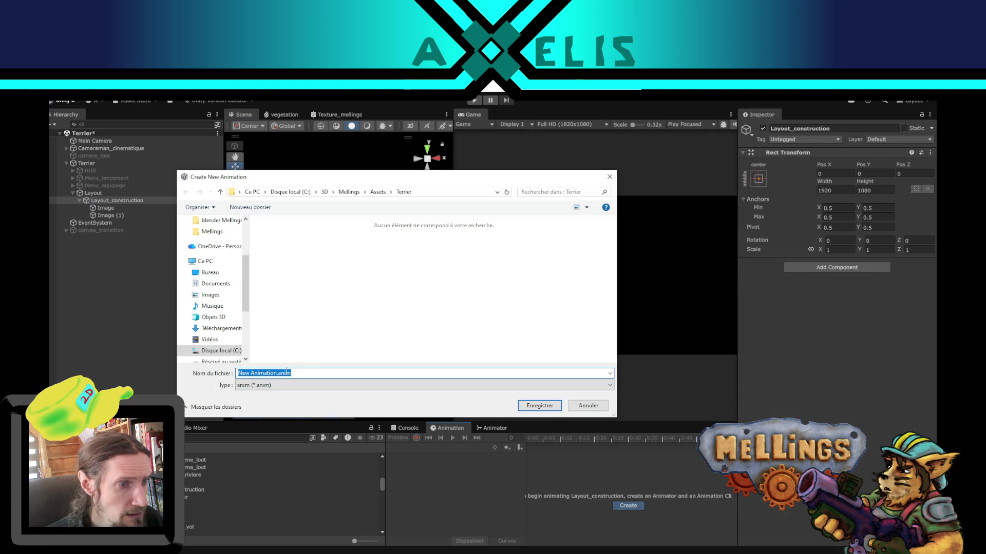
pyautogui.moveTo(277, 373); pyautogui.dragTo(270, 374)
pyautogui.write('lay')
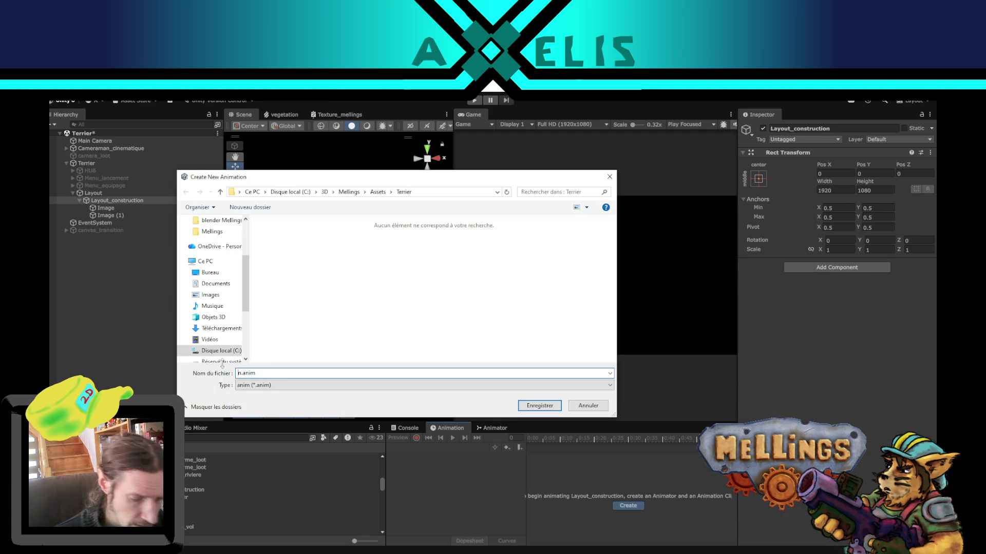
pyautogui.write('o')
pyautogui.write('construction')
pyautogui.press('Return')
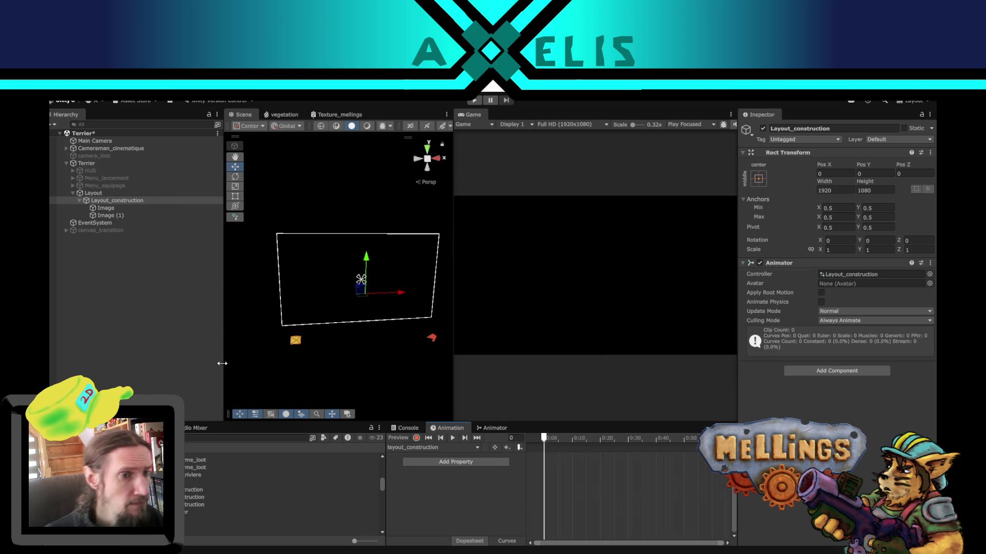
# Step: Toggle animation recording and peek at the Add Property list
pyautogui.click(417, 437)
pyautogui.click(483, 462)
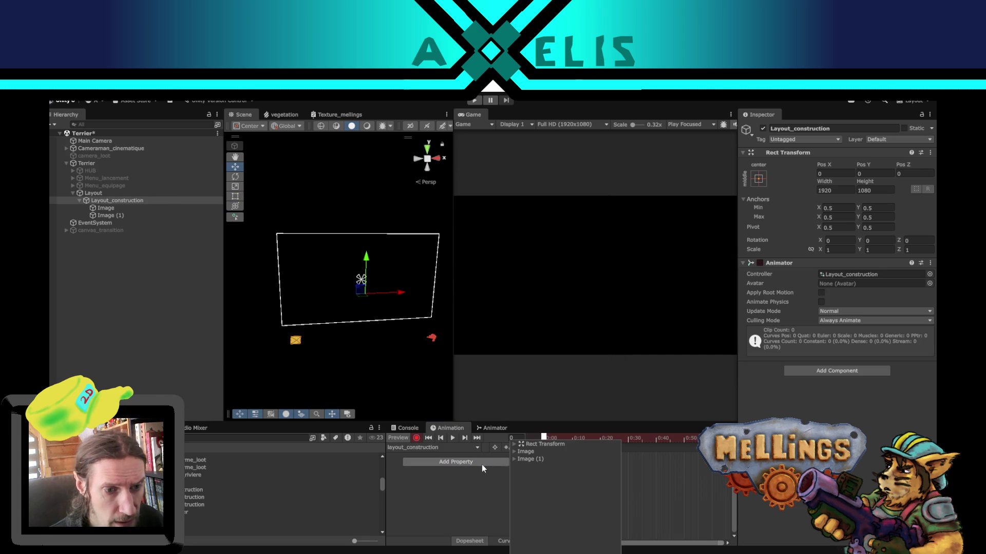
pyautogui.click(423, 510)
pyautogui.click(417, 437)
# Step: Browse the layout's and Image's Rect Transform entries in the Add Property list
pyautogui.click(430, 462)
pyautogui.click(512, 445)
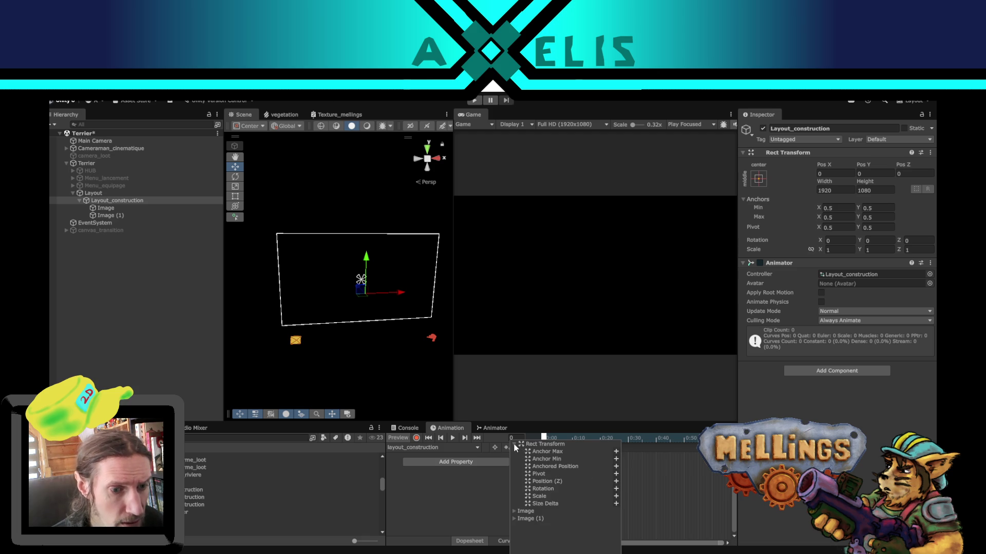
pyautogui.click(515, 446)
pyautogui.click(515, 453)
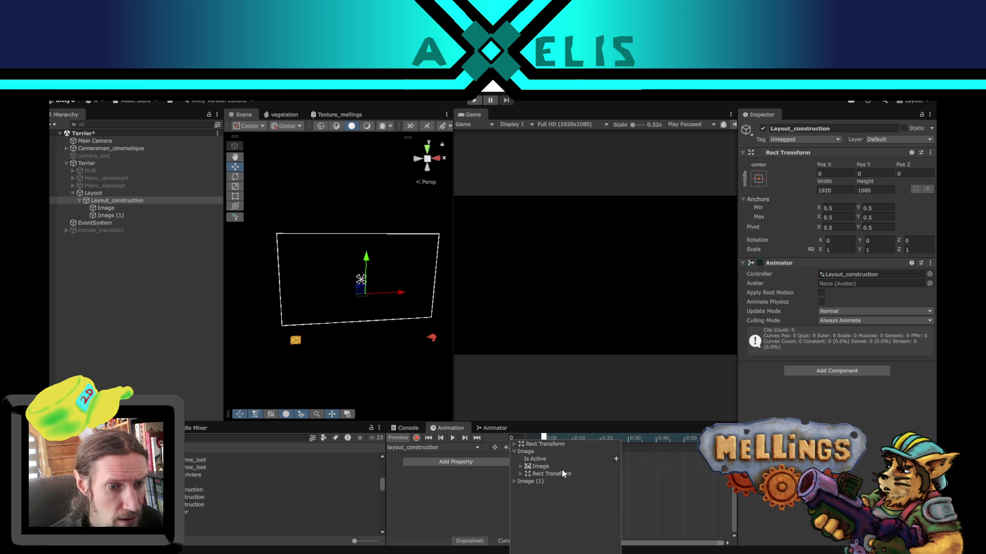
pyautogui.click(563, 473)
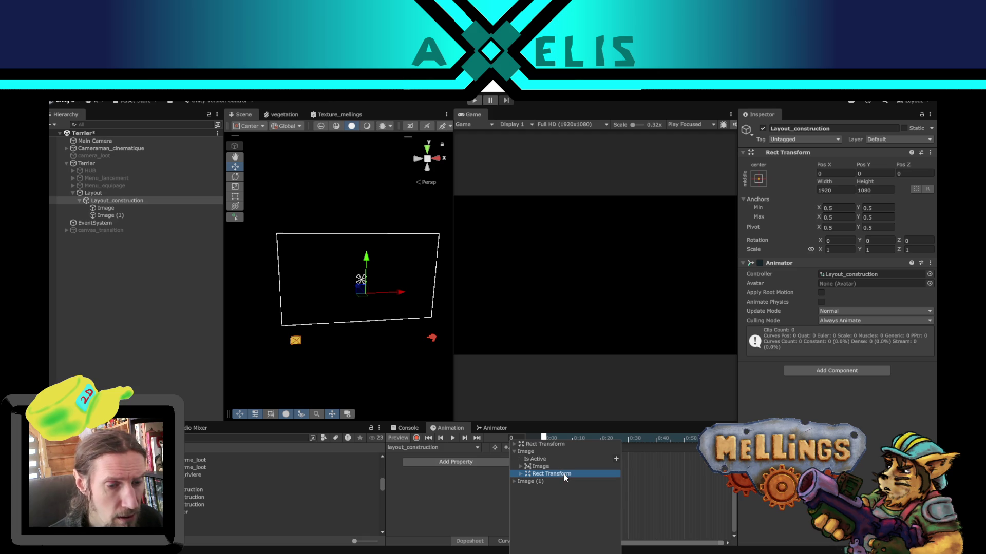
pyautogui.click(520, 474)
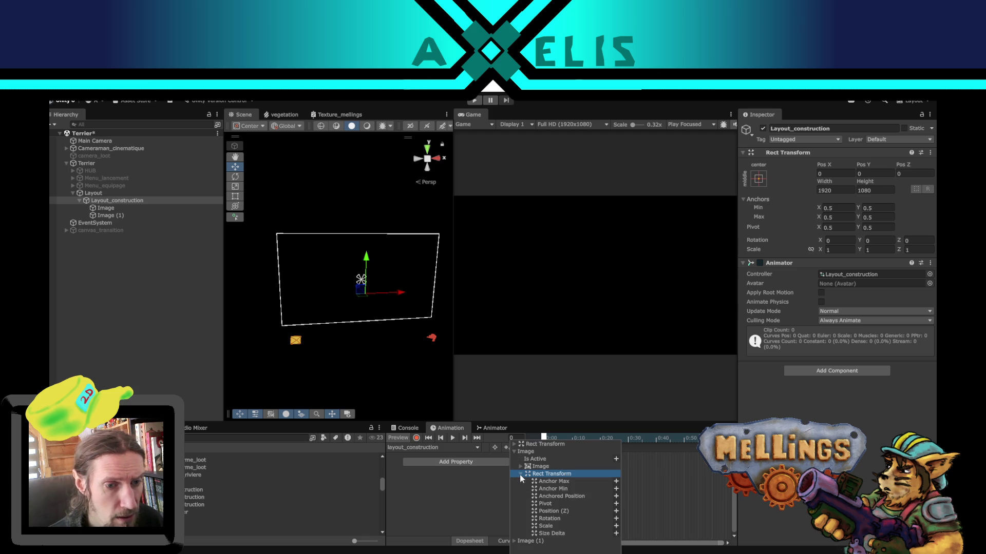
pyautogui.click(560, 512)
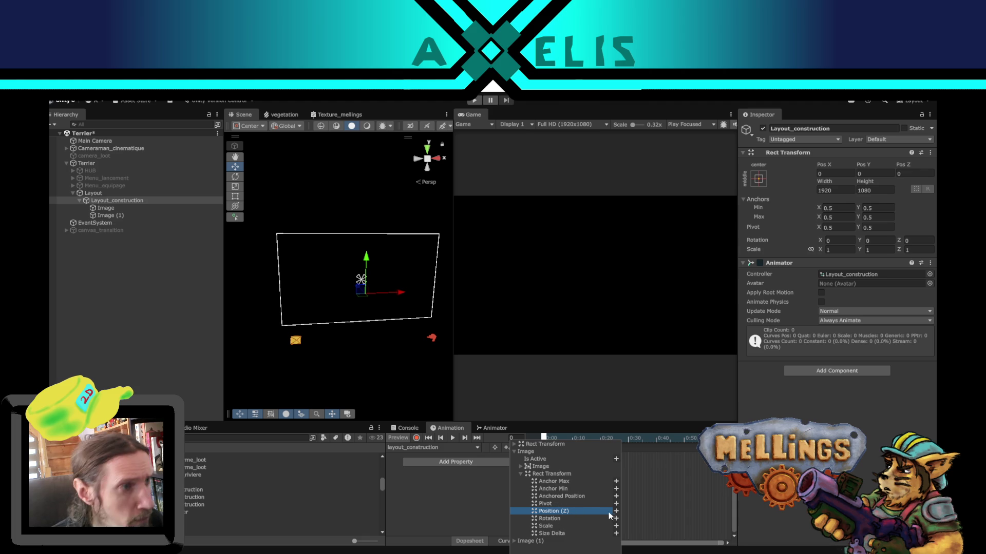
# Step: Add an Image : Anchored Position track to the layout_construction clip
pyautogui.click(110, 209)
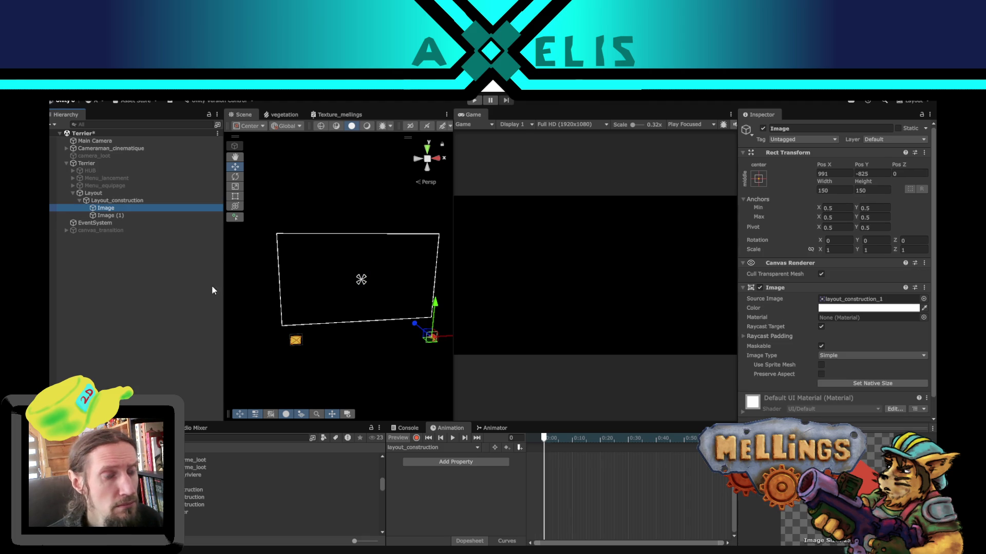
pyautogui.click(140, 201)
pyautogui.click(474, 462)
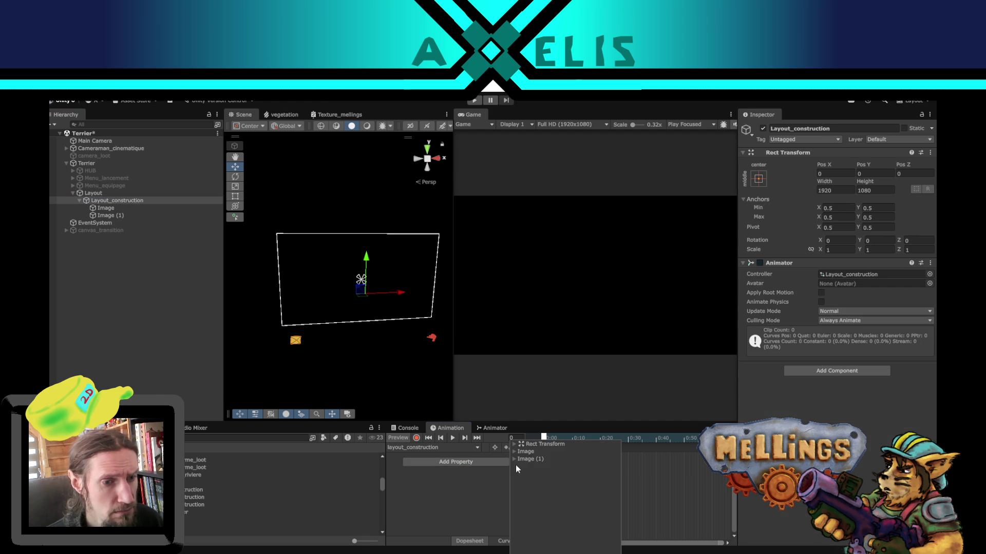
pyautogui.click(514, 452)
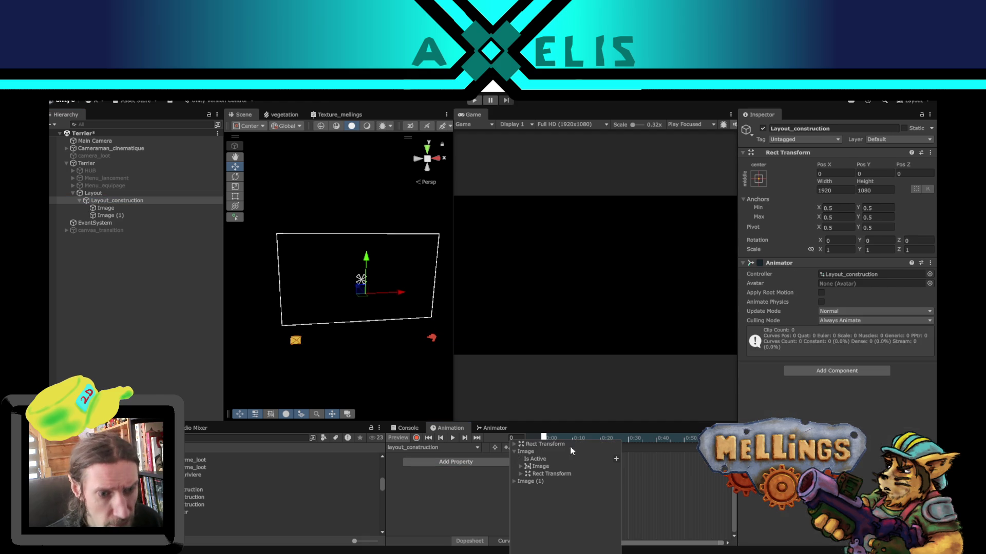
pyautogui.click(521, 475)
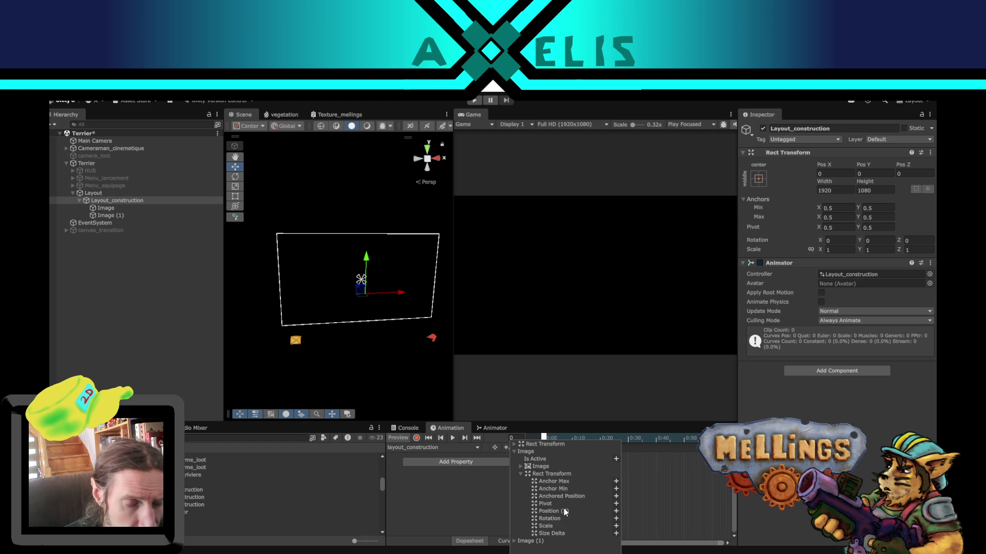
pyautogui.click(616, 497)
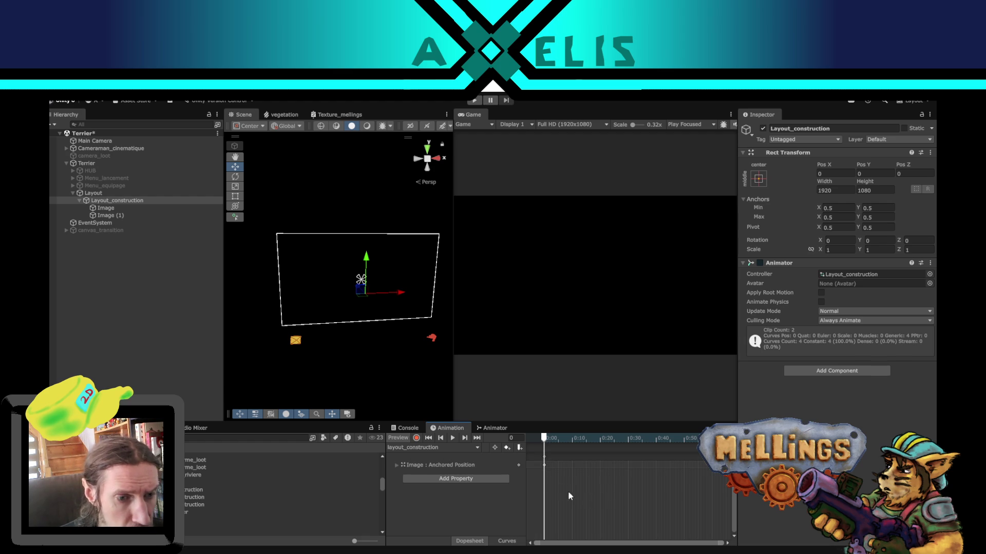
# Step: With recording on at a later frame, key the red hand moving in toward the canvas centre
pyautogui.click(416, 437)
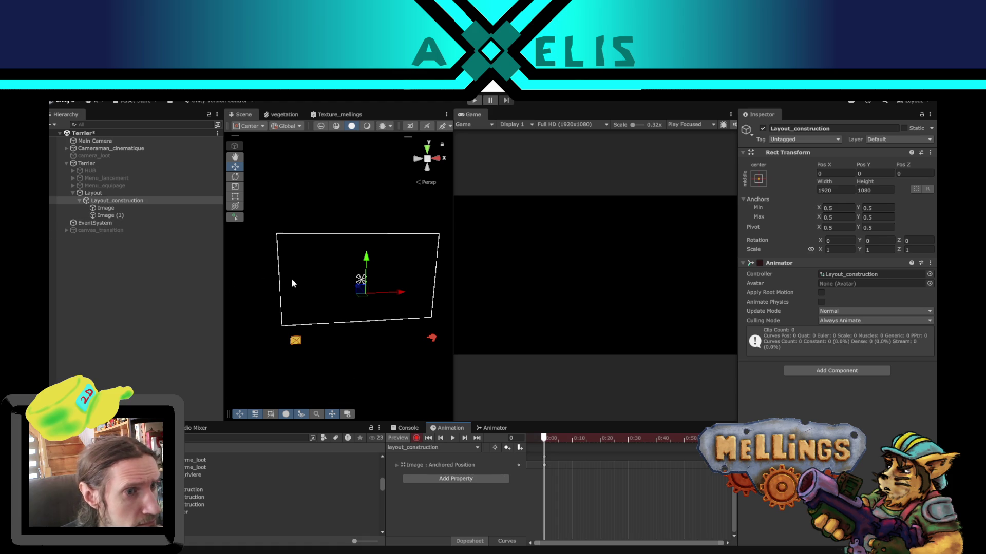
pyautogui.click(104, 208)
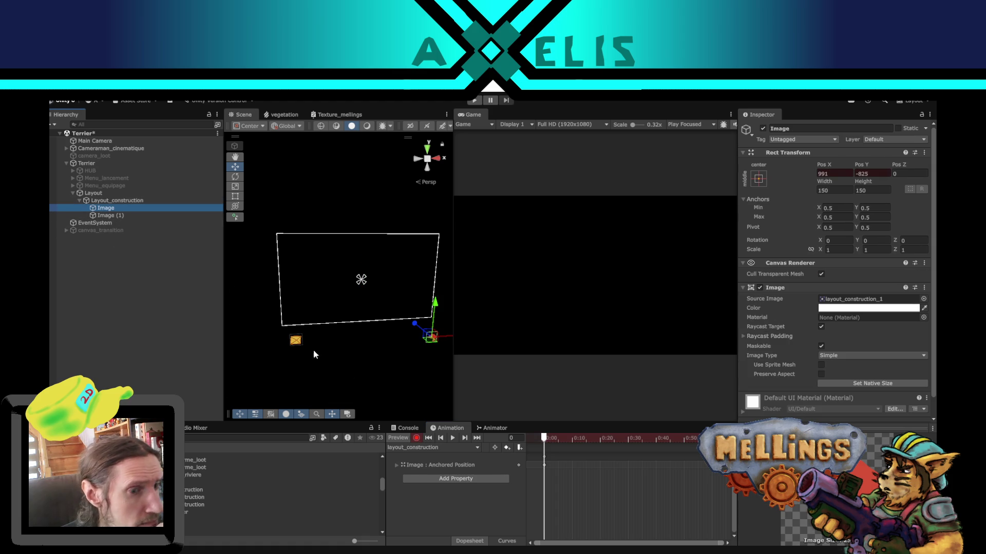
pyautogui.click(395, 467)
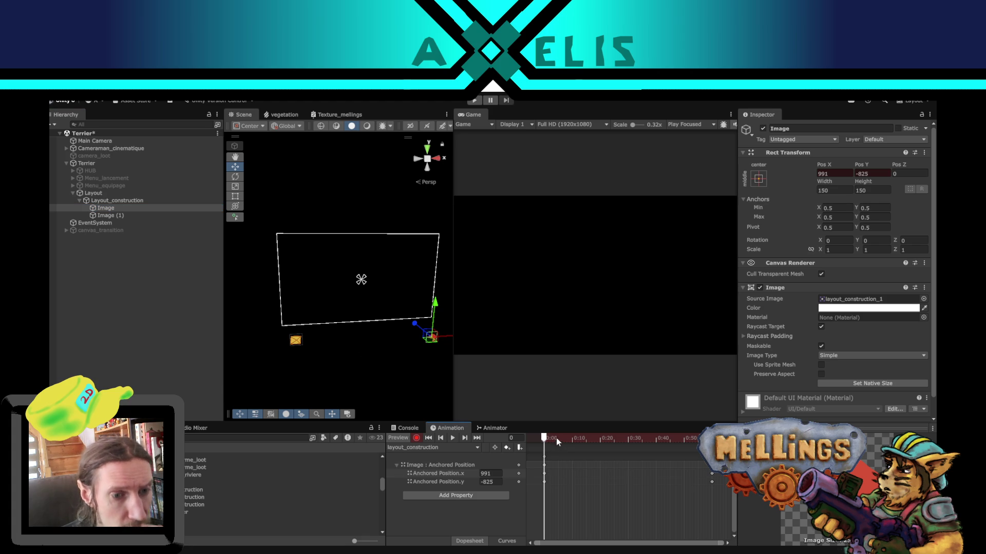
pyautogui.moveTo(555, 441); pyautogui.dragTo(696, 444)
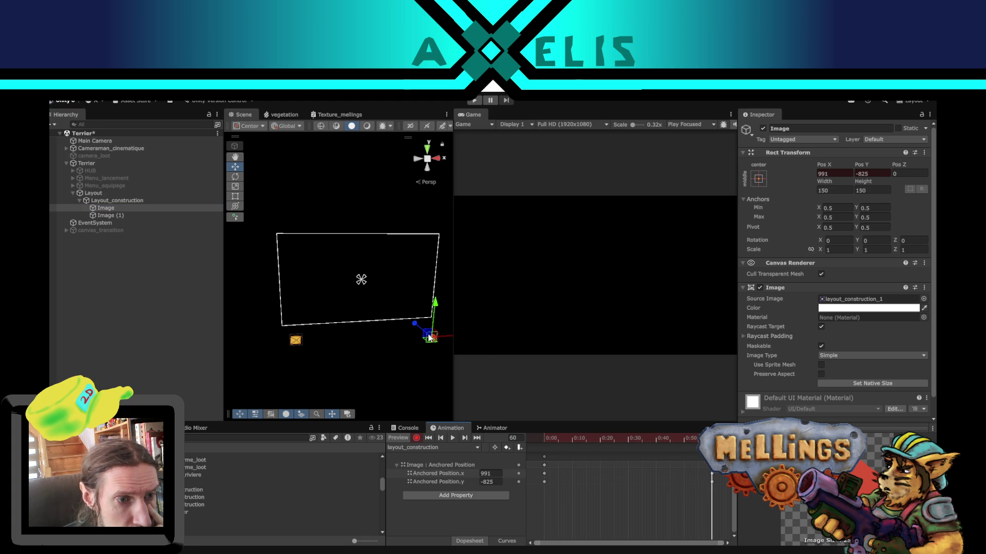
pyautogui.moveTo(428, 335); pyautogui.dragTo(364, 286)
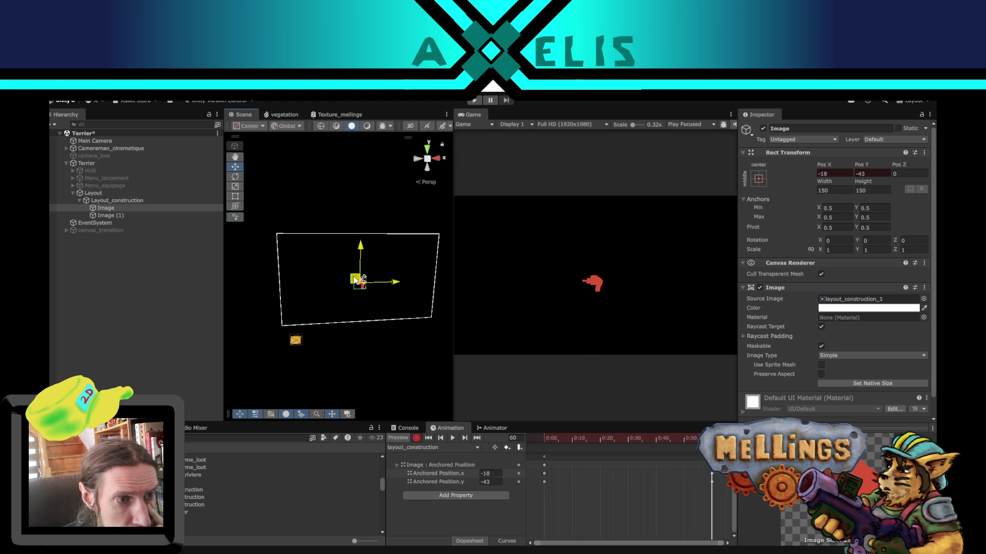
pyautogui.moveTo(359, 283)
pyautogui.mouseDown()
pyautogui.moveTo(393, 298)
pyautogui.moveTo(383, 292)
pyautogui.mouseUp()
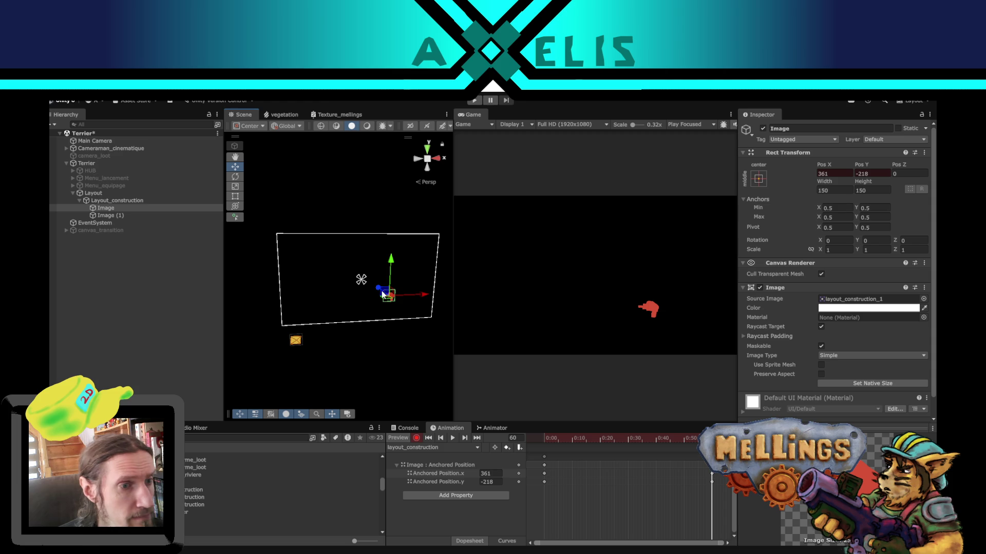
# Step: Move the envelope icon up and right into the canvas and open the animation clip list
pyautogui.click(451, 495)
pyautogui.click(297, 350)
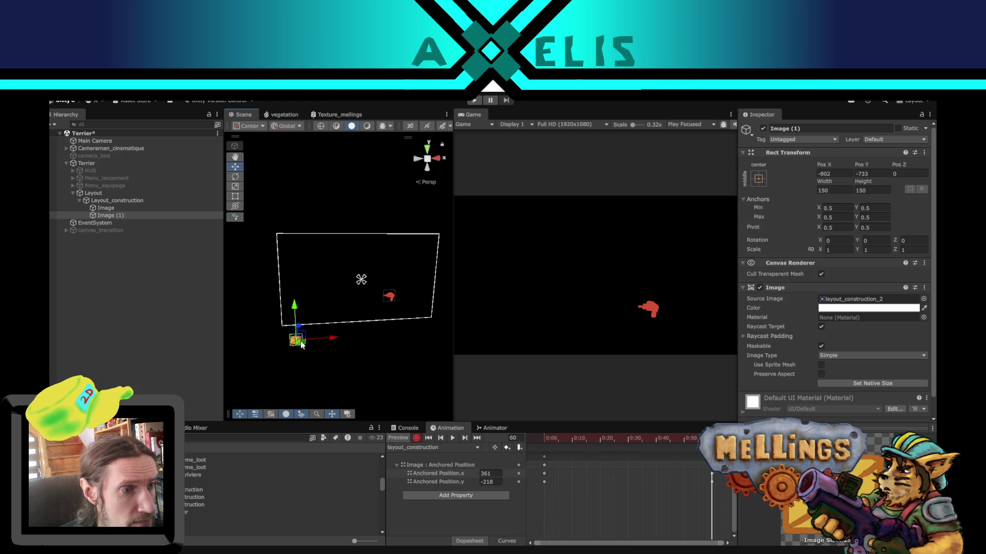
pyautogui.moveTo(305, 339); pyautogui.dragTo(339, 300)
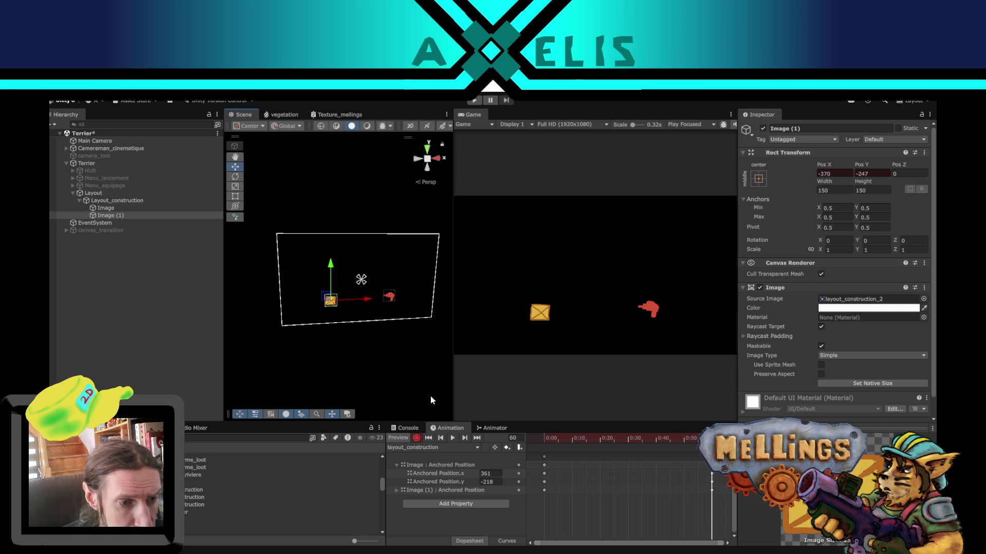
pyautogui.click(475, 447)
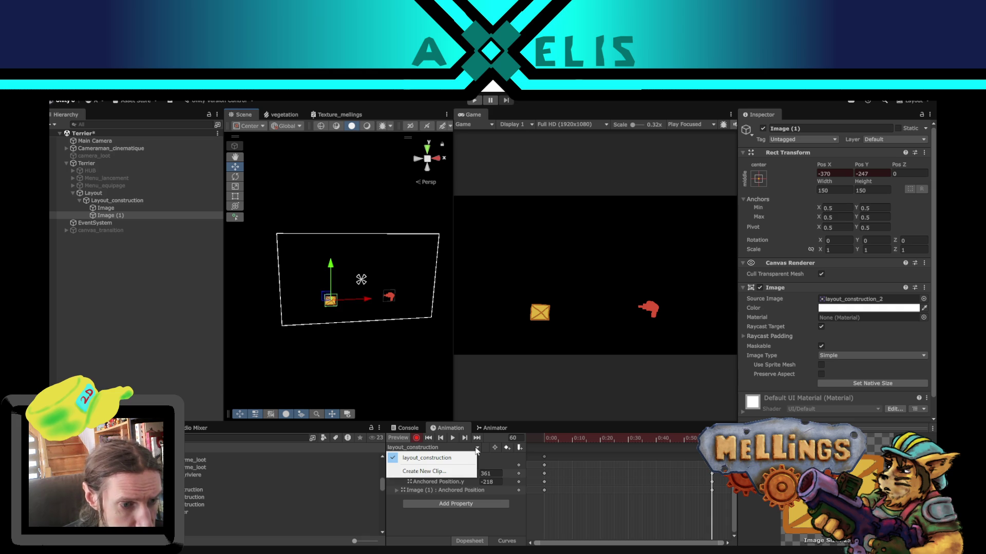
# Step: Inspect Layout_construction and Image, leaving Layout_construction without its Animator
pyautogui.click(463, 520)
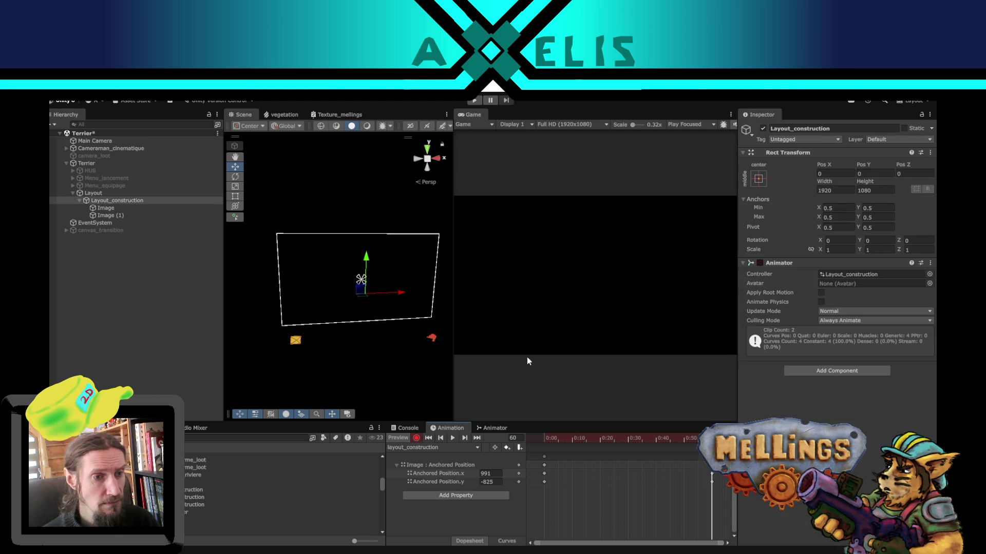
pyautogui.click(431, 339)
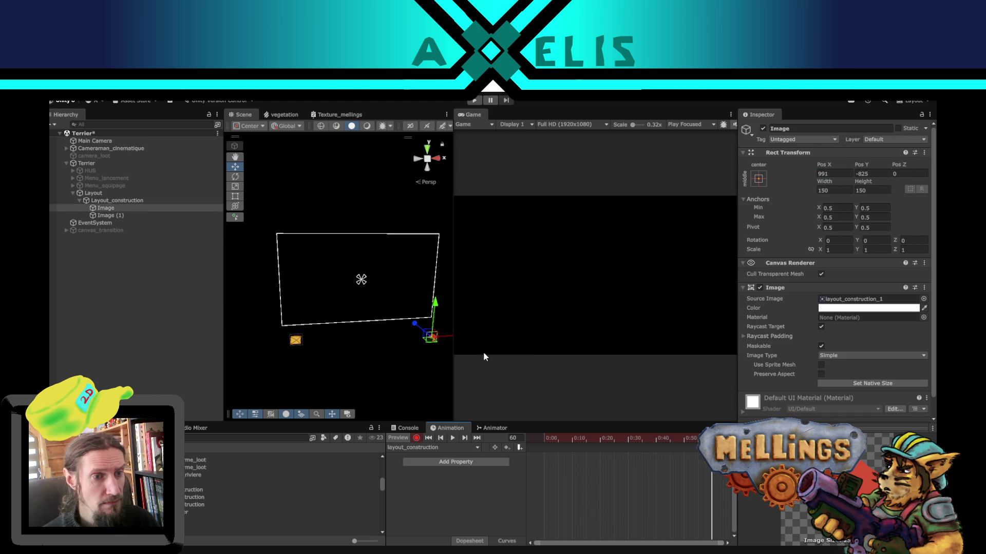
pyautogui.click(443, 351)
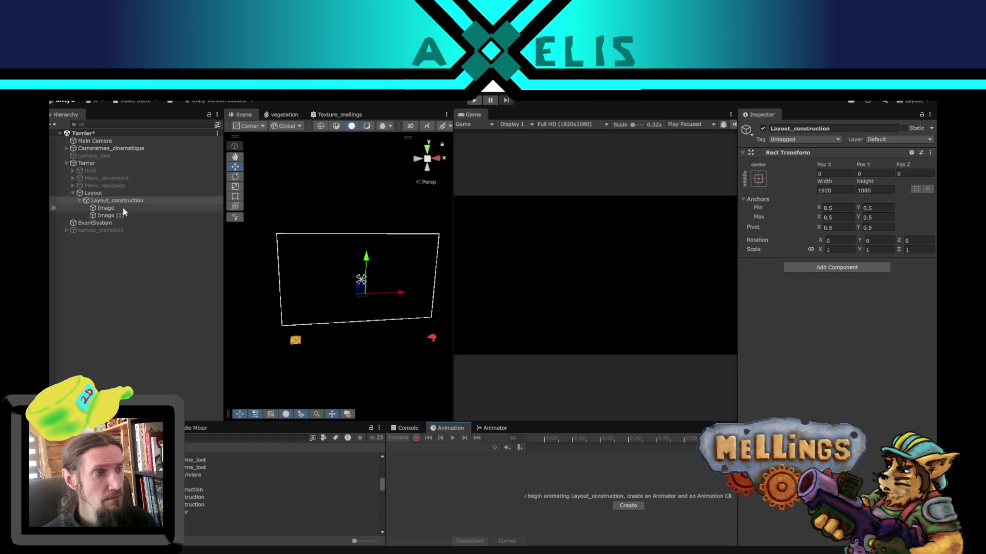
# Step: Move the red hand and the crate back inside the canvas in the Scene view
pyautogui.click(430, 336)
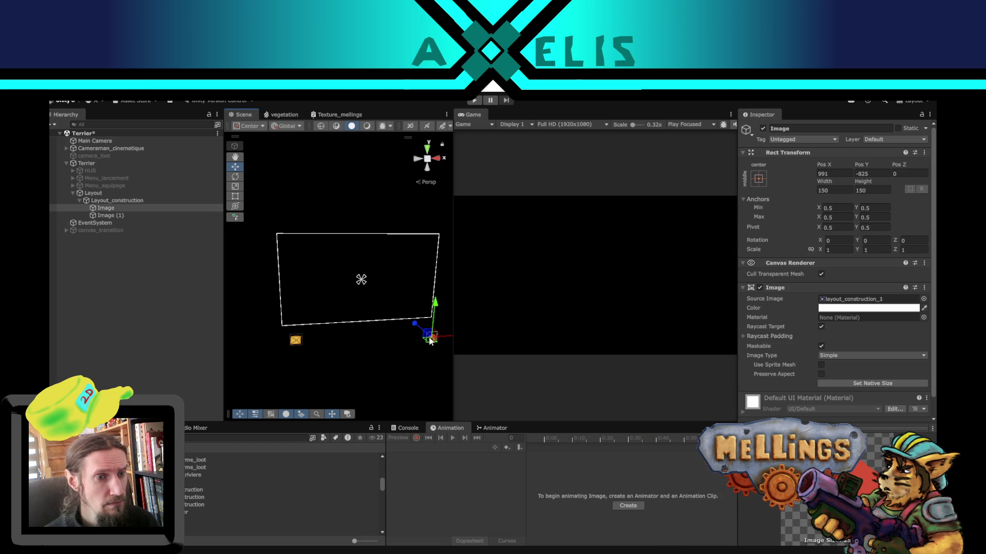
pyautogui.moveTo(411, 318); pyautogui.dragTo(393, 297)
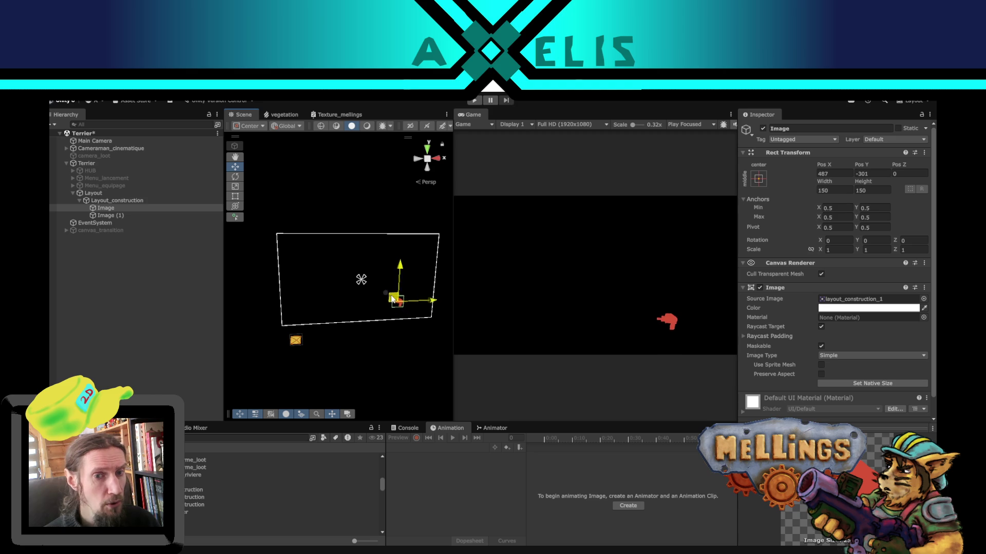
pyautogui.click(115, 216)
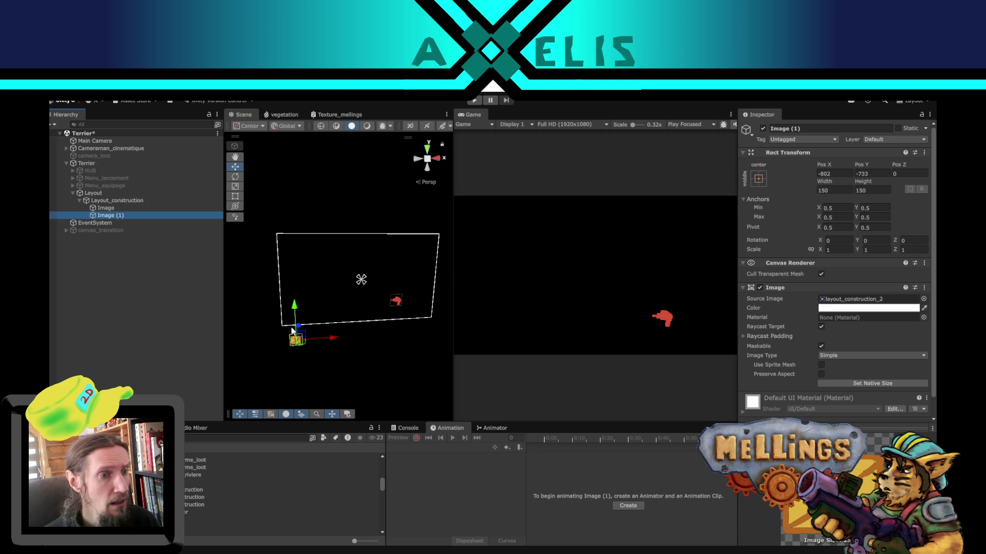
pyautogui.moveTo(302, 332); pyautogui.dragTo(314, 302)
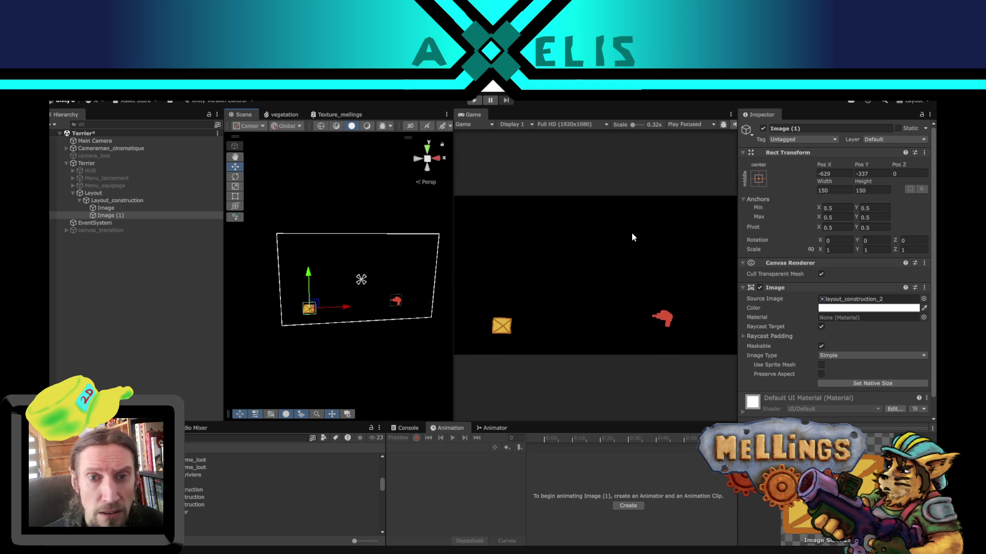
pyautogui.scroll(-1, 781, 296)
pyautogui.scroll(1, 782, 296)
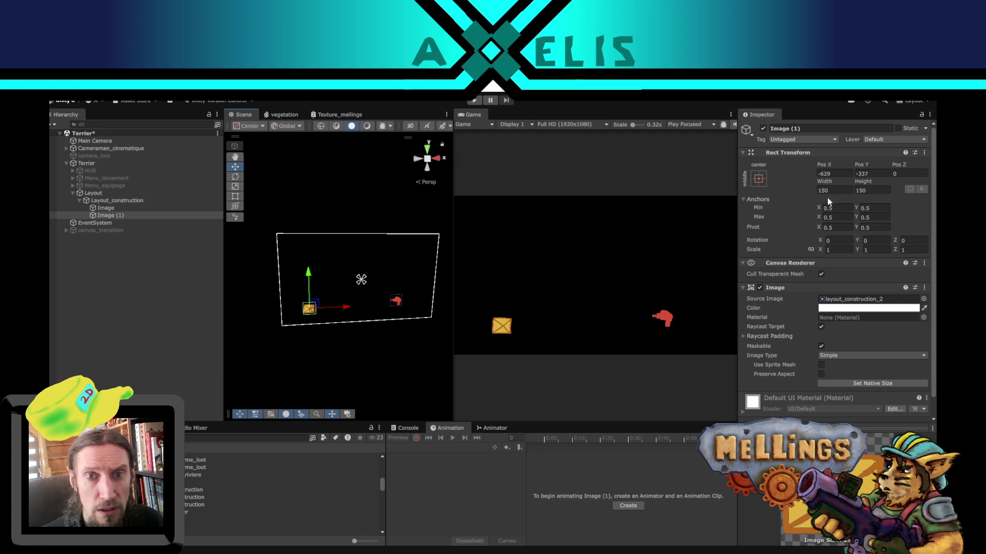
# Step: Set both images' Rect Transform Width and Height to 250, then select Layout_construction
pyautogui.click(840, 192)
pyautogui.write('250')
pyautogui.press('Tab')
pyautogui.write('250')
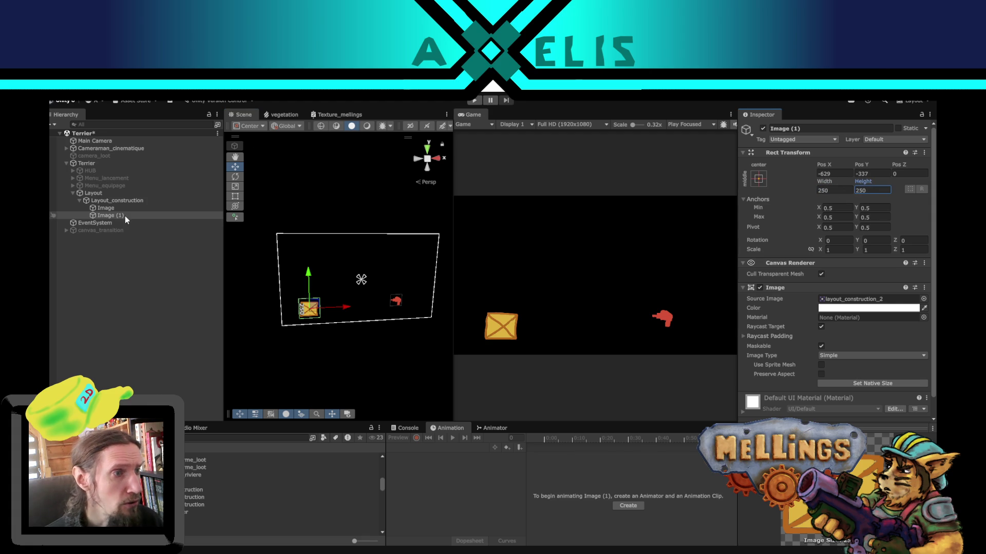
pyautogui.click(123, 209)
pyautogui.doubleClick(840, 191)
pyautogui.write('250')
pyautogui.press('Tab')
pyautogui.write('250')
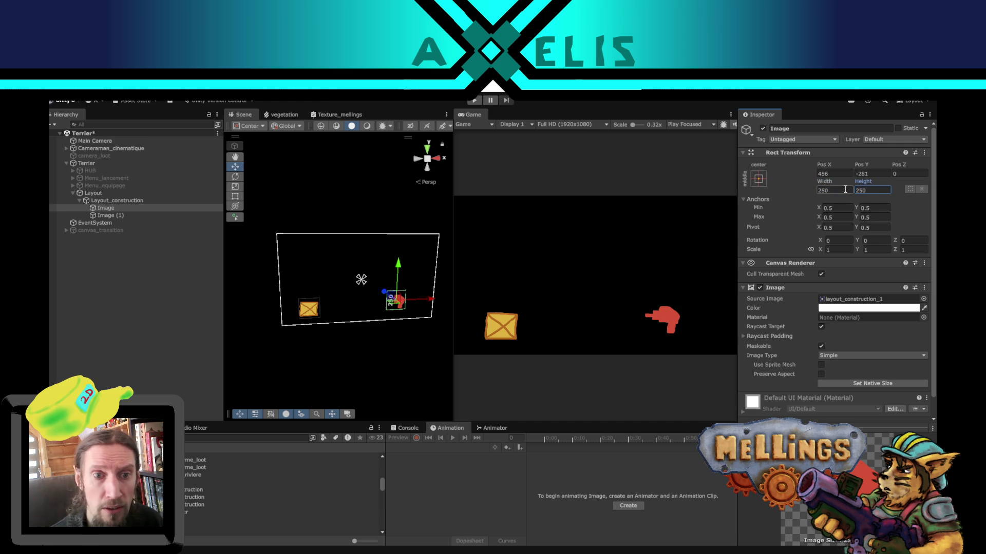
pyautogui.click(140, 203)
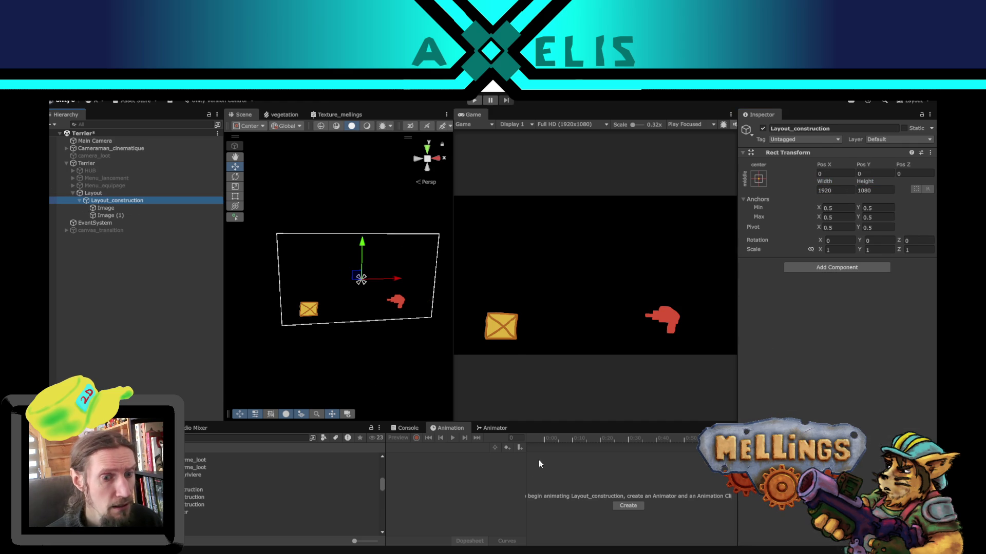
# Step: Create a new Animator and clip for Layout_construction, overwriting layout_construction.anim
pyautogui.click(621, 505)
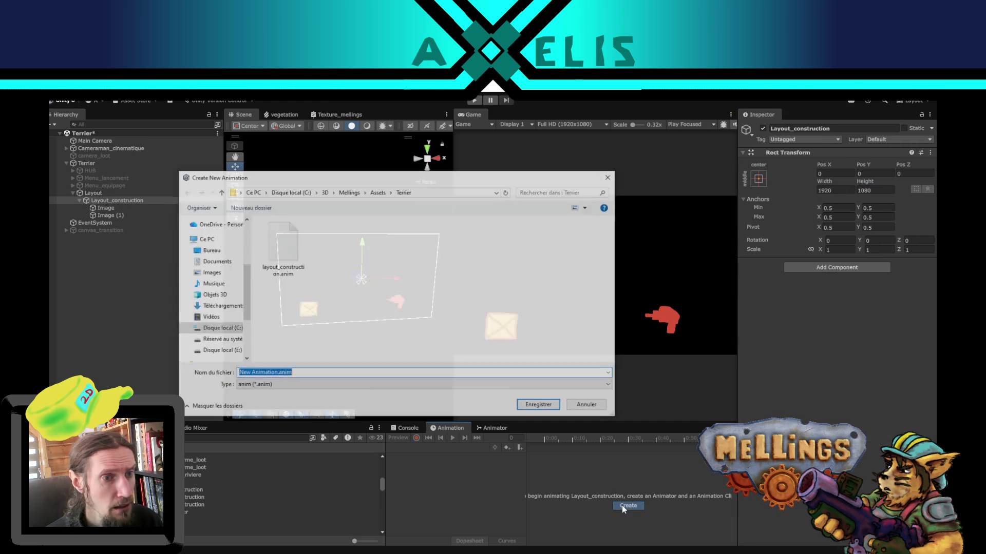
pyautogui.doubleClick(280, 254)
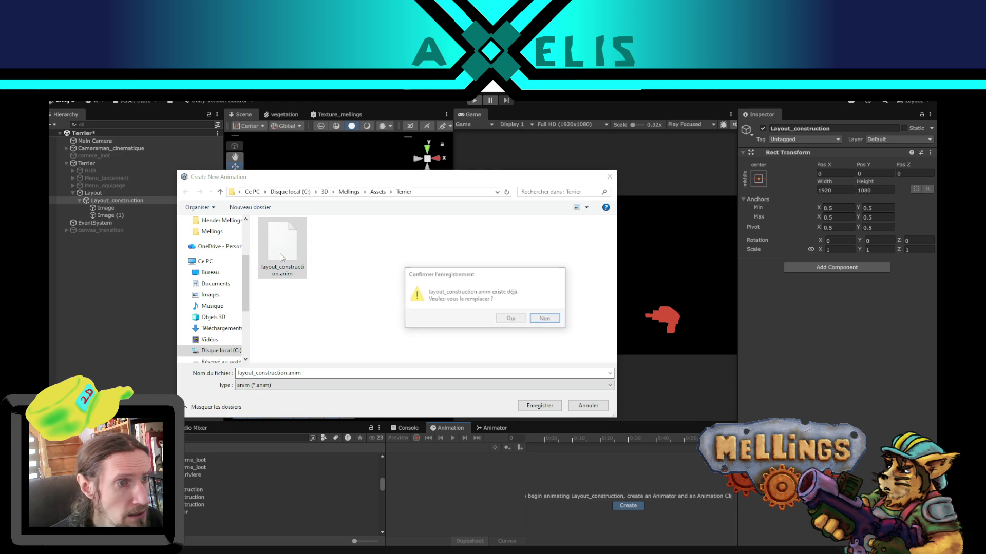
pyautogui.click(517, 322)
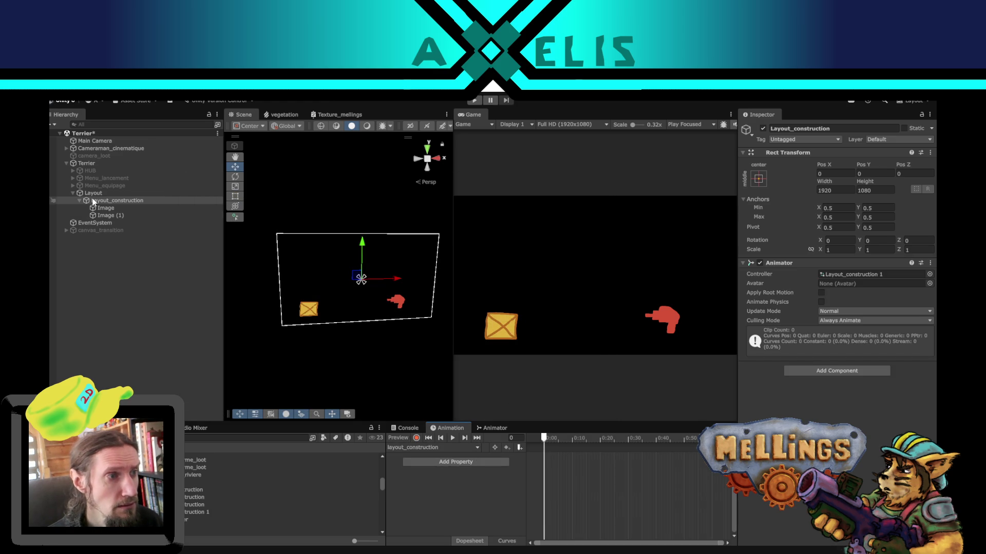
# Step: With Record enabled, key the red hand Image off-screen at the lower right
pyautogui.click(113, 210)
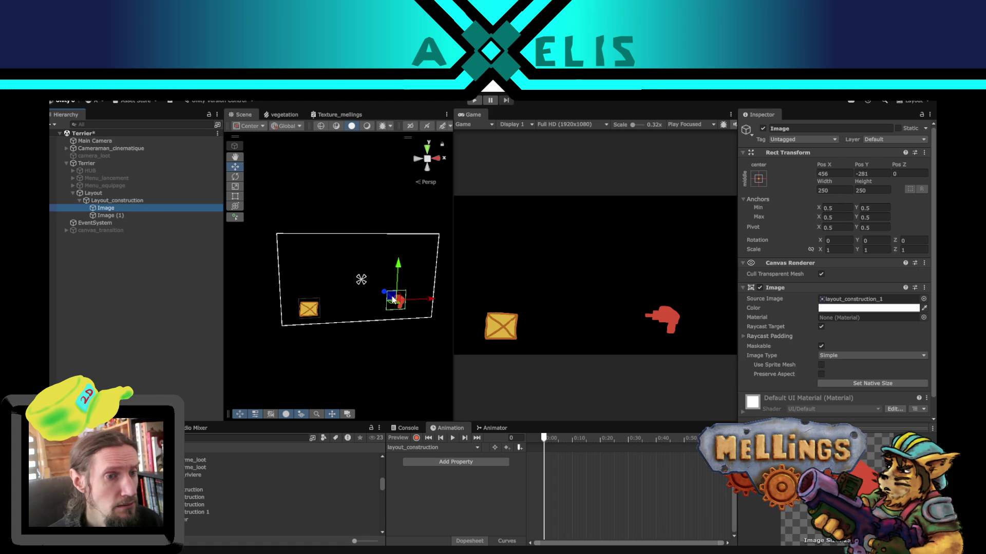
pyautogui.moveTo(390, 293); pyautogui.dragTo(426, 342)
pyautogui.hotkey('ctrl', 'z')
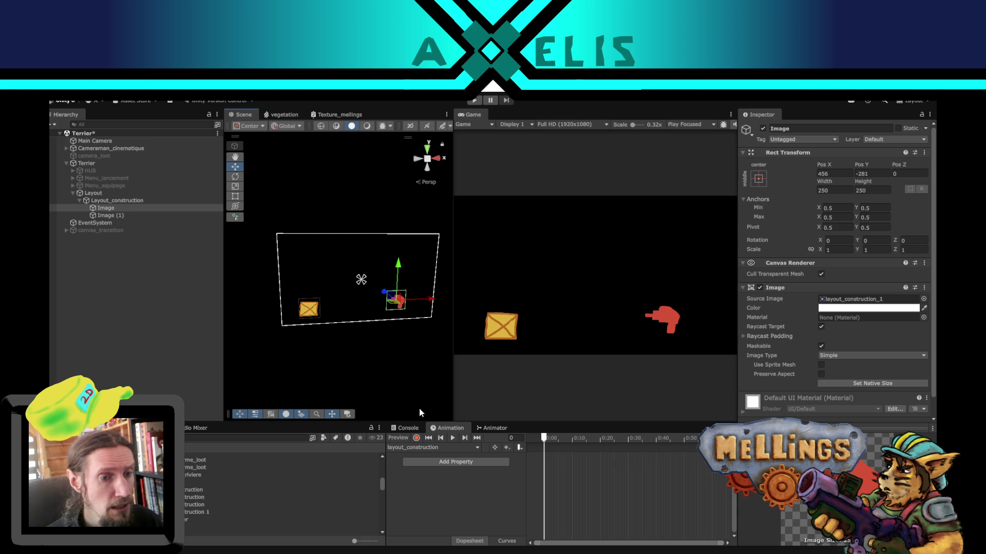
pyautogui.click(414, 438)
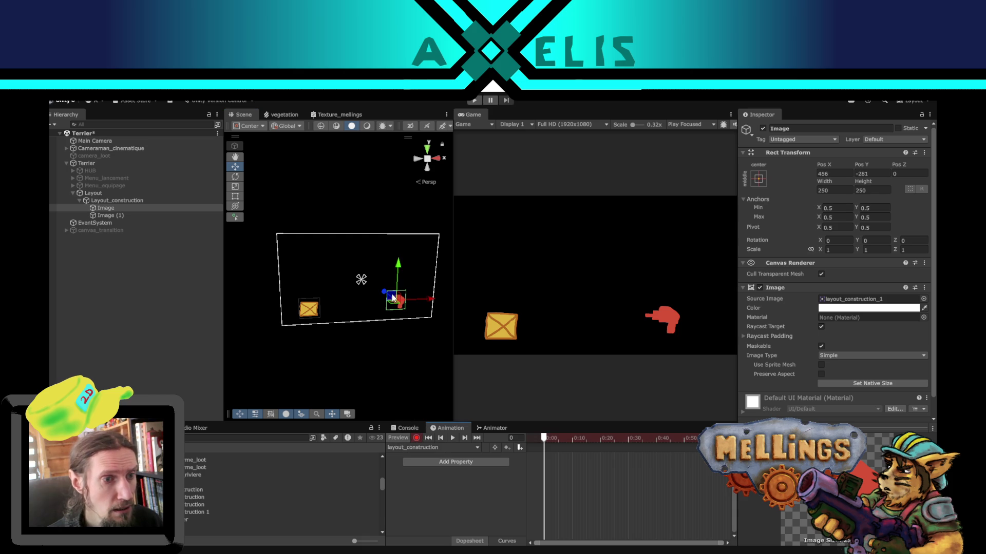
pyautogui.moveTo(392, 297); pyautogui.dragTo(432, 347)
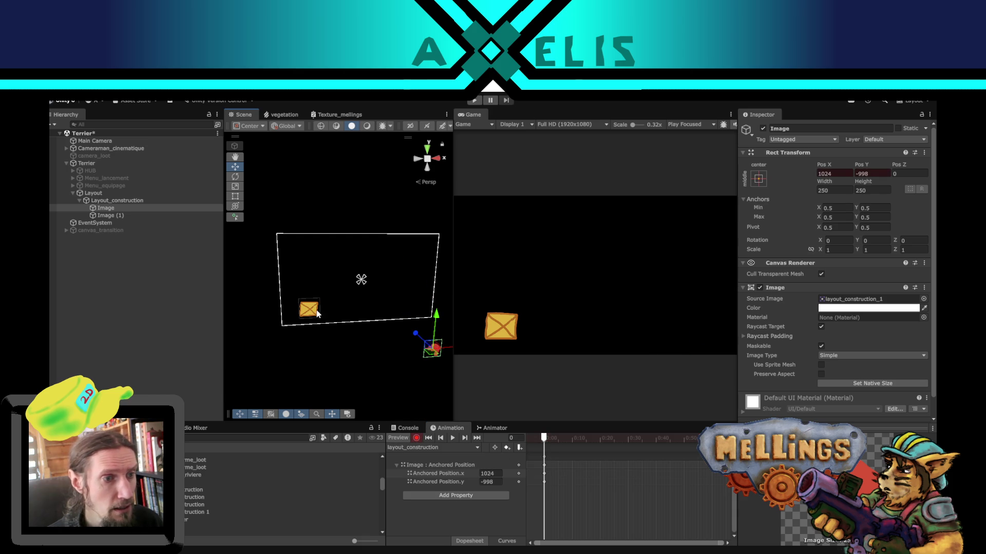
# Step: Key the crate Image (1) off-screen lower left, then bring it back toward the canvas corner
pyautogui.click(315, 312)
pyautogui.moveTo(315, 311); pyautogui.dragTo(277, 364)
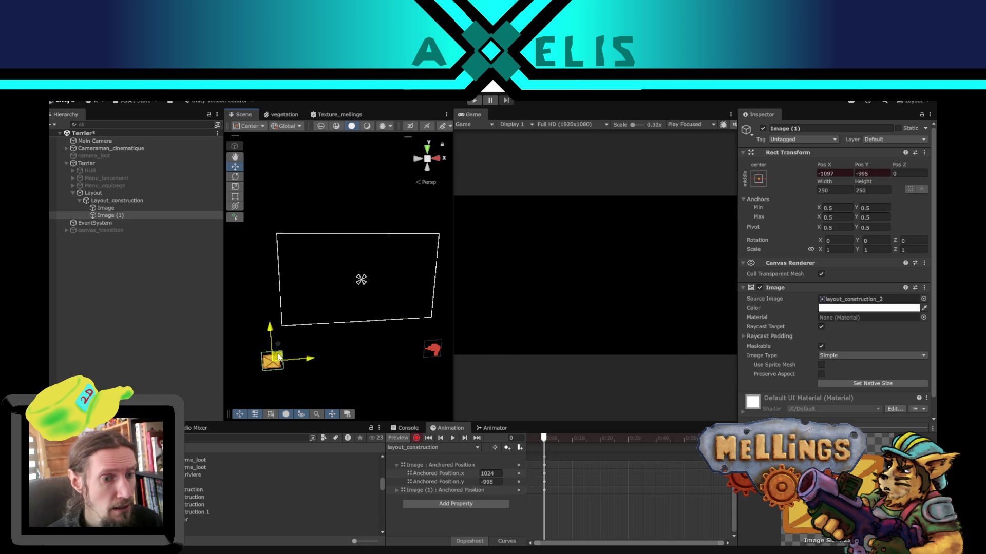
pyautogui.moveTo(545, 438)
pyautogui.mouseDown()
pyautogui.moveTo(602, 440)
pyautogui.moveTo(543, 438)
pyautogui.mouseUp()
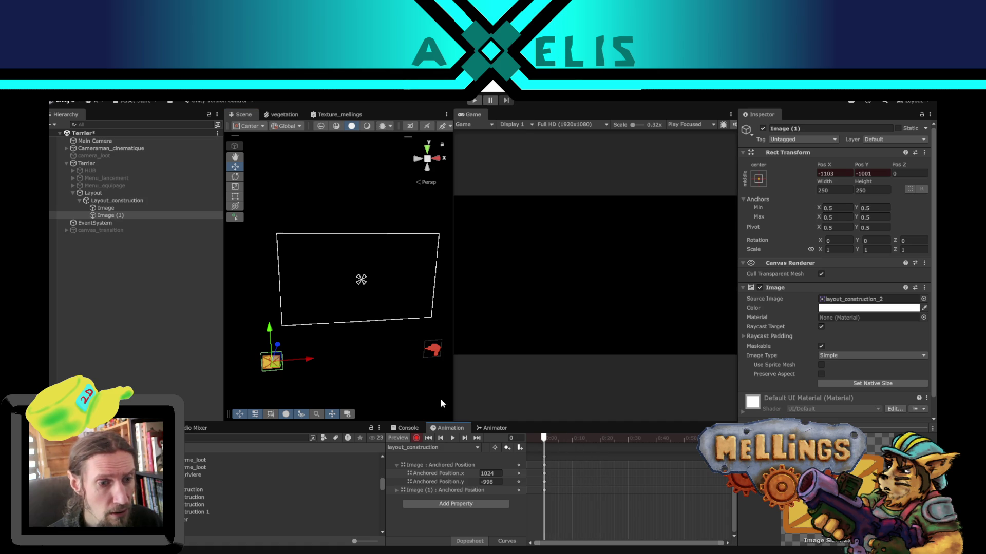
pyautogui.moveTo(279, 361); pyautogui.dragTo(335, 301)
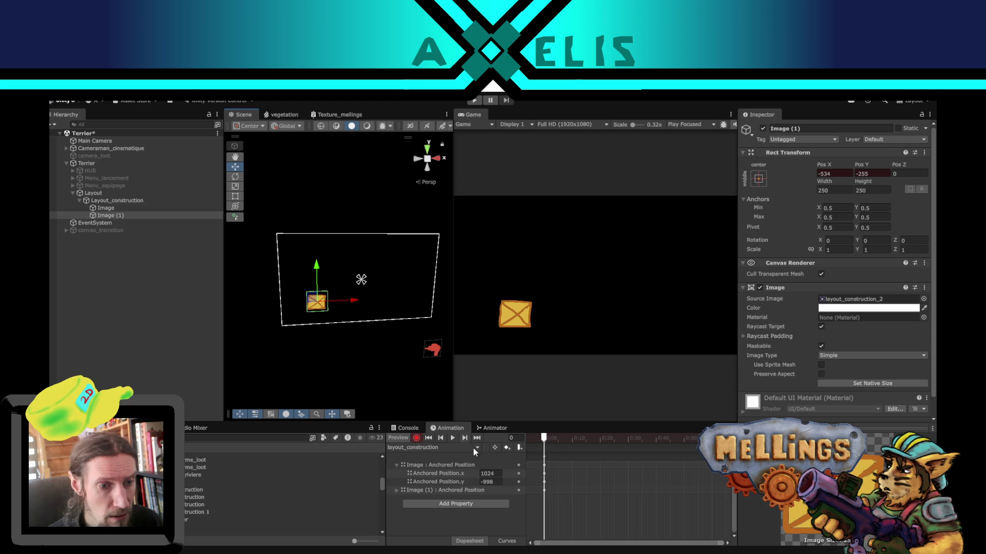
pyautogui.click(498, 473)
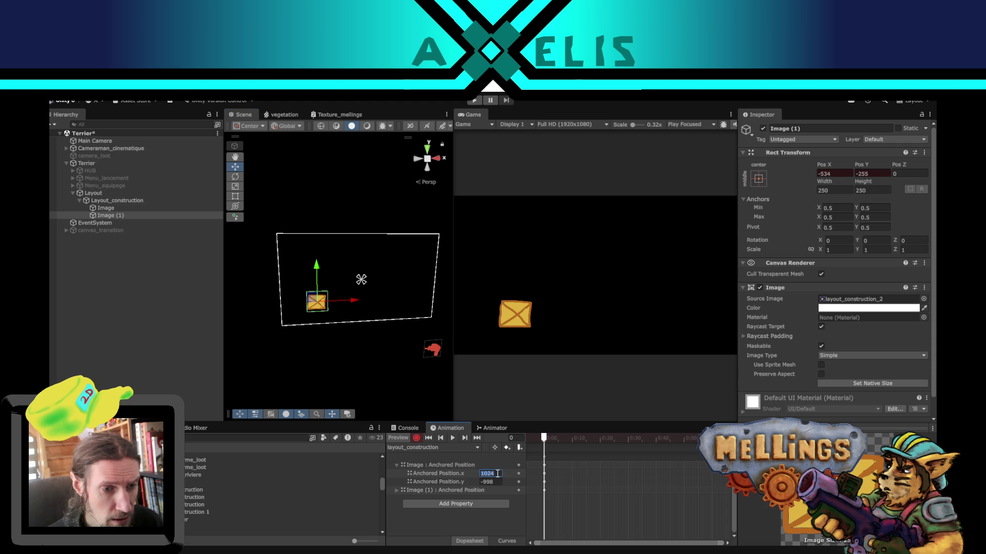
pyautogui.moveTo(312, 301); pyautogui.dragTo(300, 319)
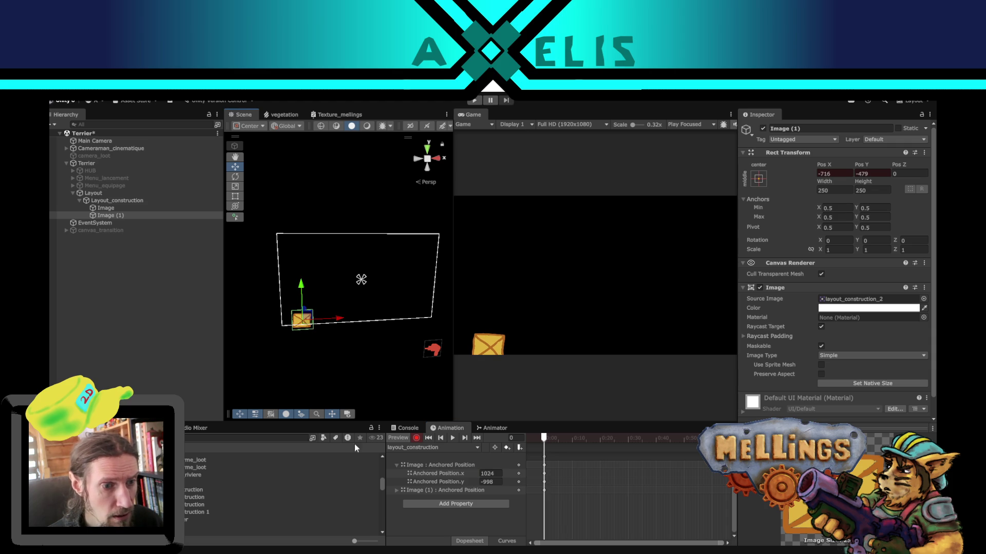
pyautogui.click(397, 490)
pyautogui.moveTo(305, 318)
pyautogui.mouseDown()
pyautogui.moveTo(318, 317)
pyautogui.moveTo(309, 319)
pyautogui.mouseUp()
# Step: Set the crate's keyed Anchored Position to -600, -500 and move the red hand near the bottom right
pyautogui.click(486, 498)
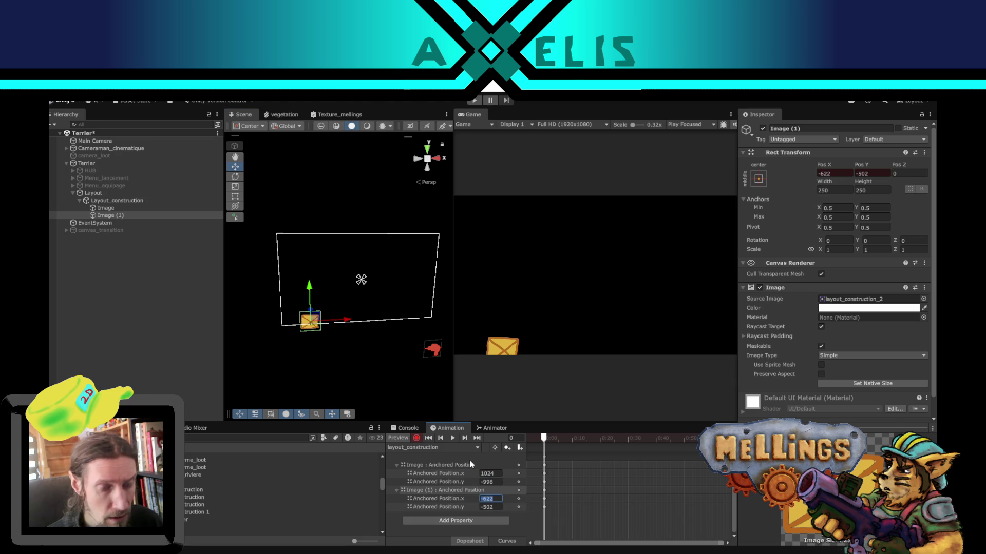
pyautogui.write('-600')
pyautogui.press('Return')
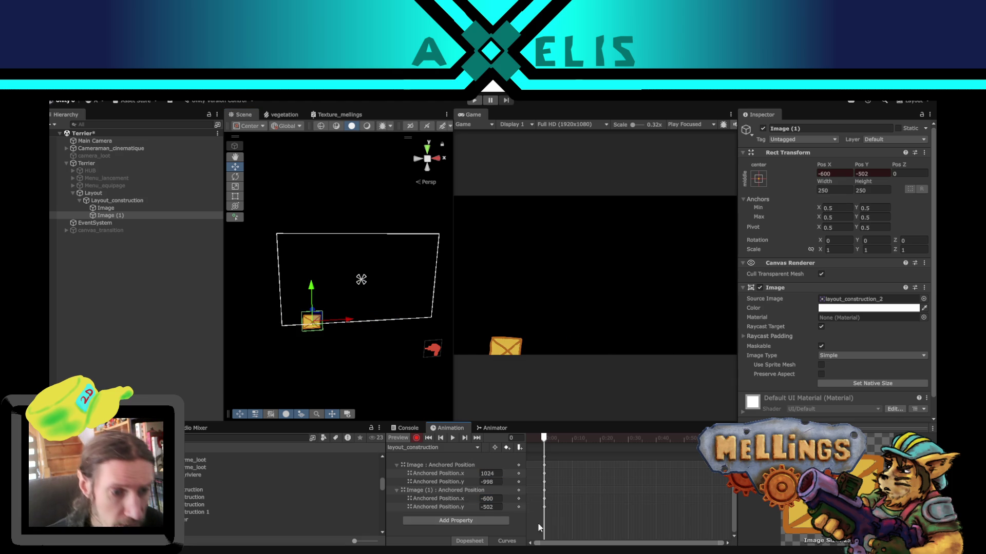
pyautogui.write('-500')
pyautogui.press('Return')
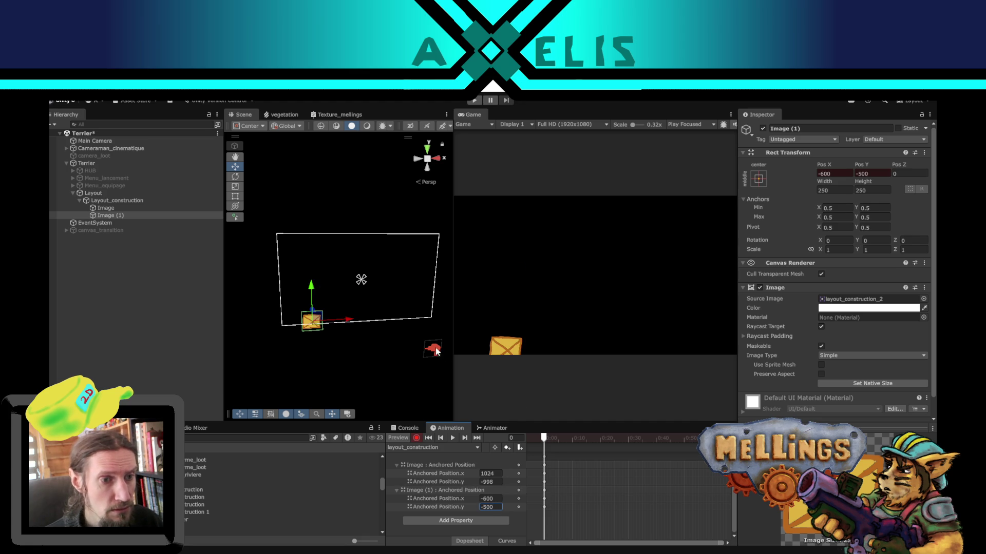
pyautogui.click(435, 352)
pyautogui.moveTo(433, 345); pyautogui.dragTo(394, 311)
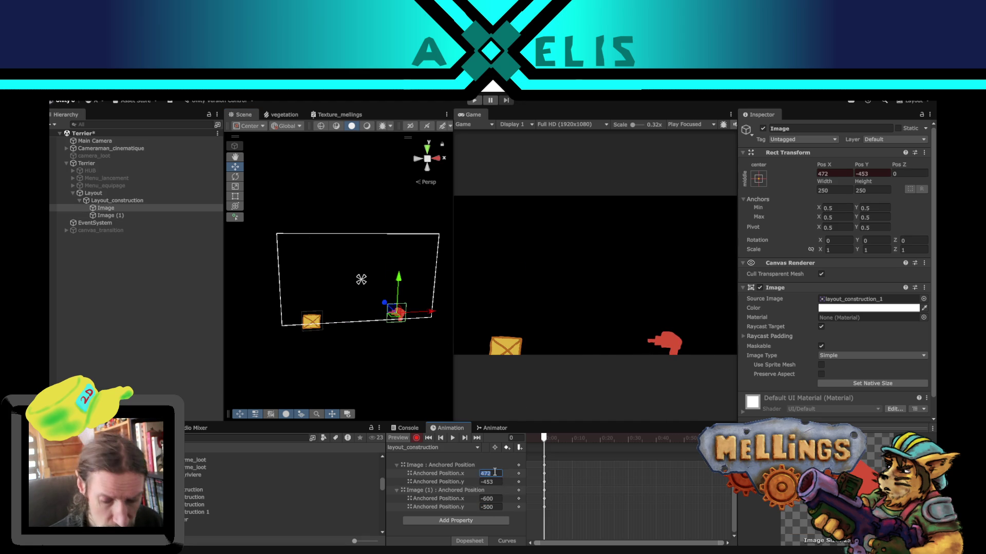
pyautogui.press('BackSpace')
pyautogui.write('0')
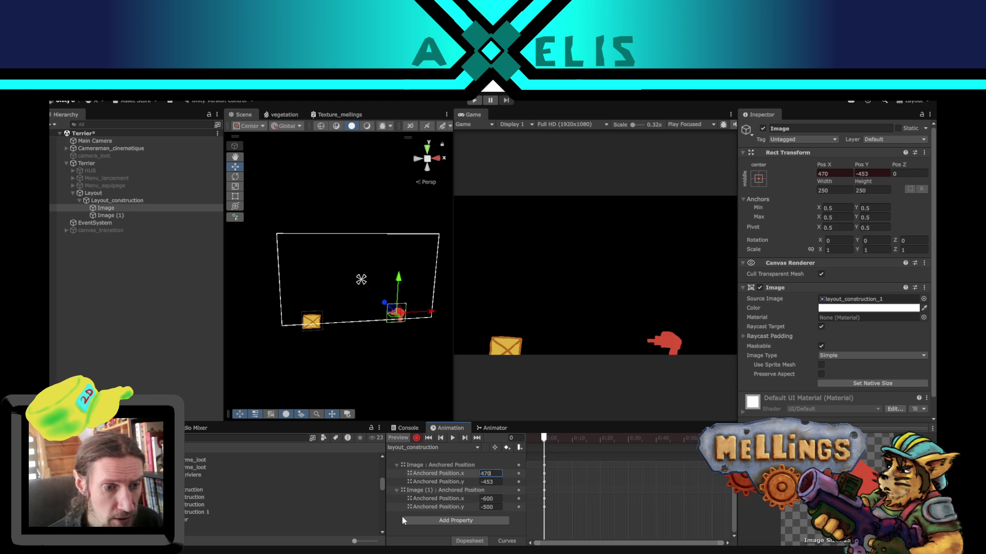
# Step: At frame 60, key the hand icon off-screen at Anchored Position 700, -700
pyautogui.click(501, 482)
pyautogui.write('-450')
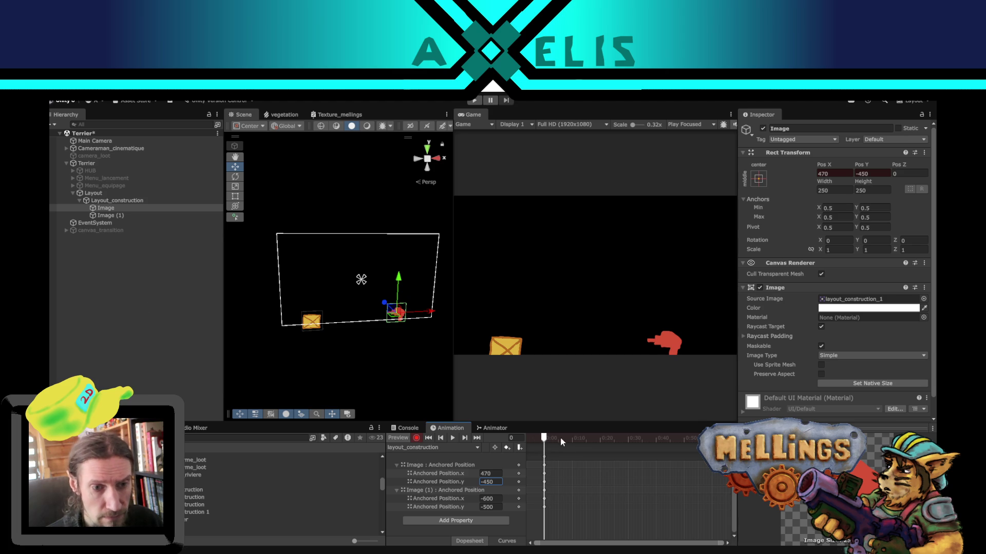
pyautogui.moveTo(547, 435)
pyautogui.mouseDown()
pyautogui.moveTo(723, 437)
pyautogui.moveTo(675, 437)
pyautogui.mouseUp()
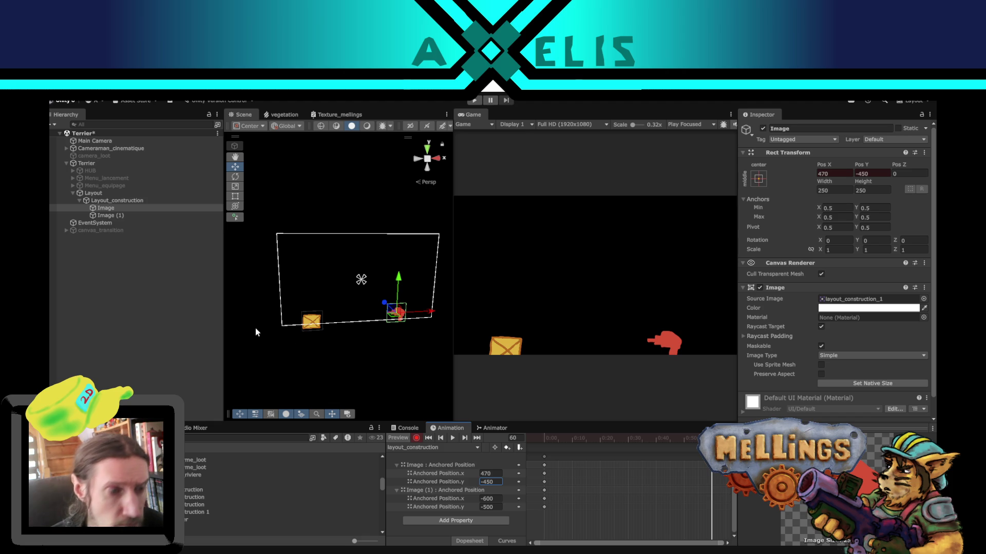
pyautogui.moveTo(391, 308); pyautogui.dragTo(414, 331)
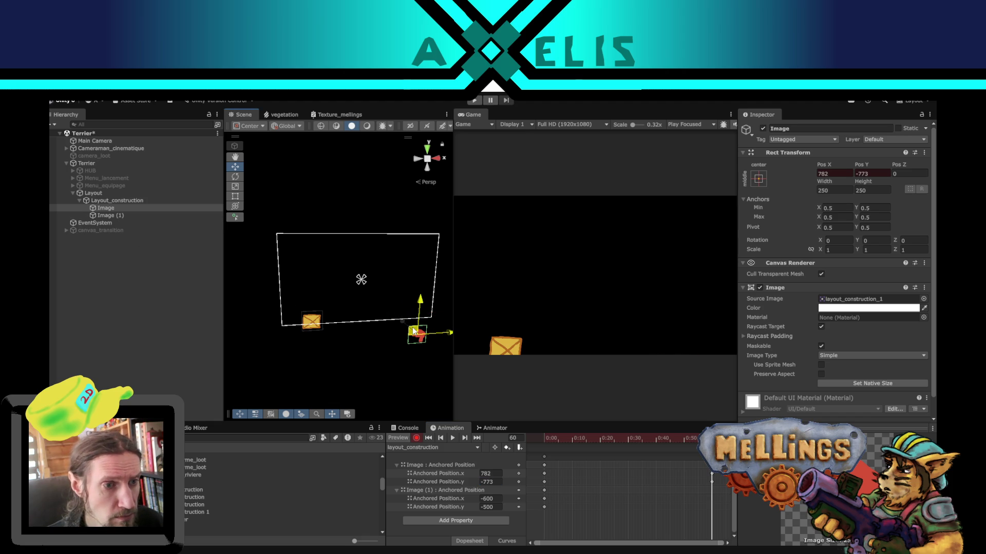
pyautogui.click(483, 474)
pyautogui.write('700')
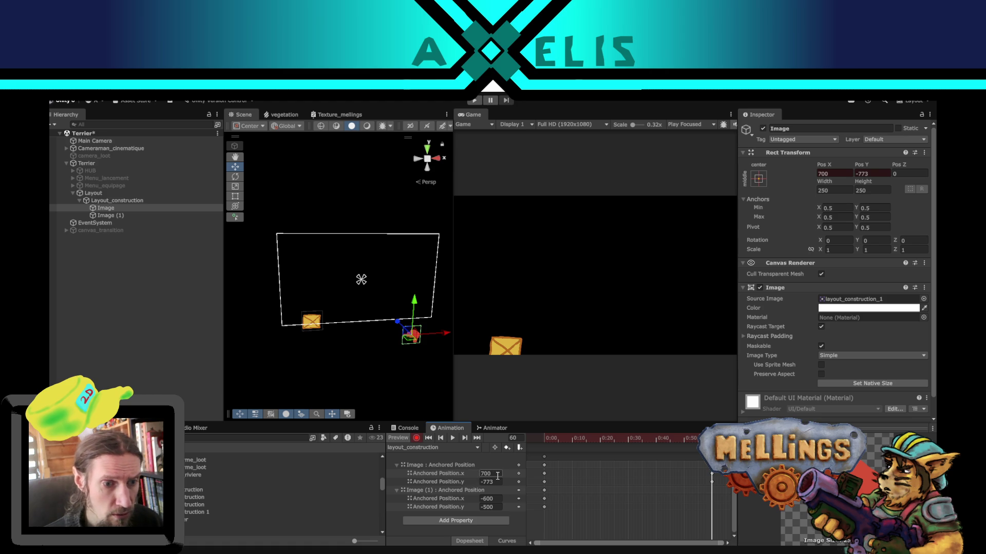
pyautogui.click(497, 482)
pyautogui.write('-700')
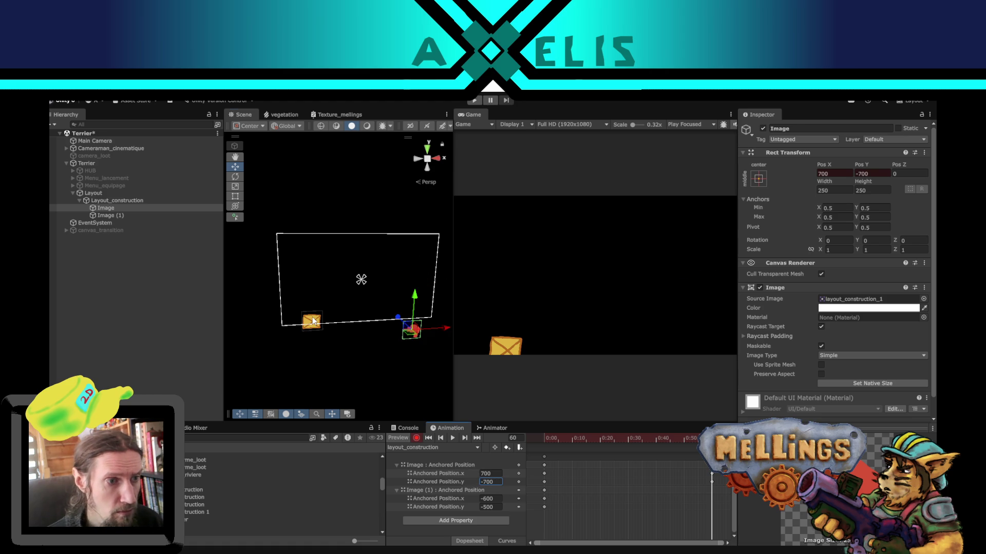
# Step: Key the crate off-screen at -800, -800 at frame 60, then scrub back to the first frame
pyautogui.click(314, 321)
pyautogui.moveTo(314, 321); pyautogui.dragTo(297, 341)
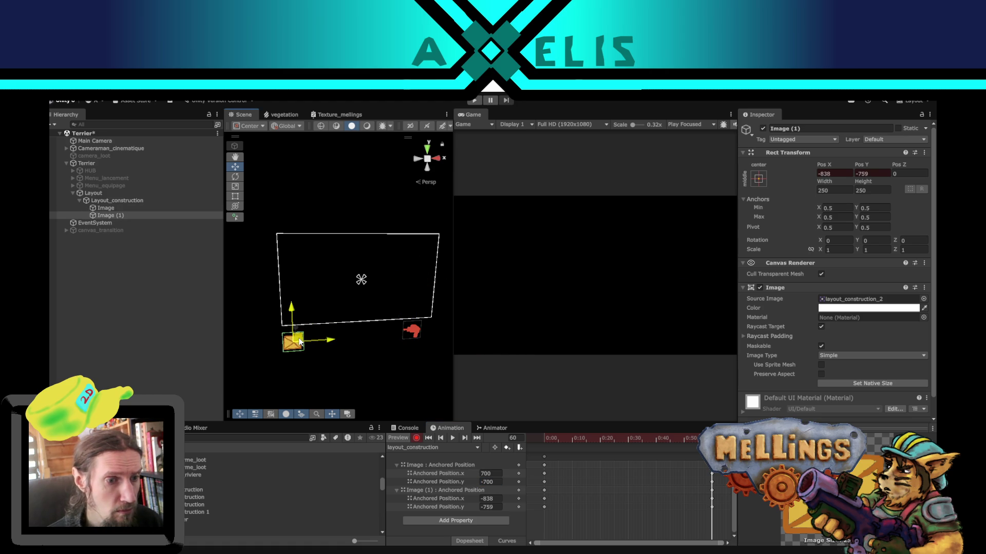
pyautogui.click(494, 501)
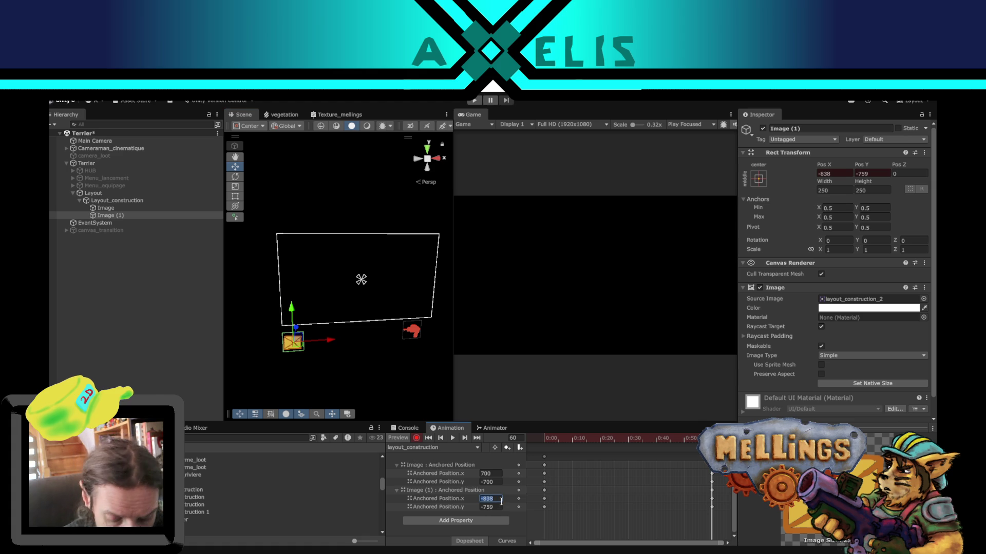
pyautogui.write('-800')
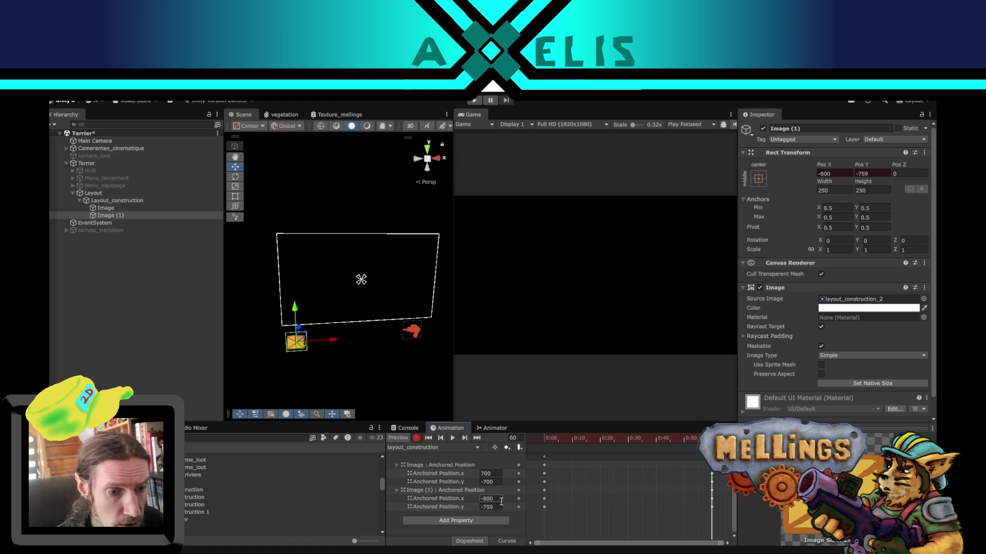
pyautogui.click(495, 506)
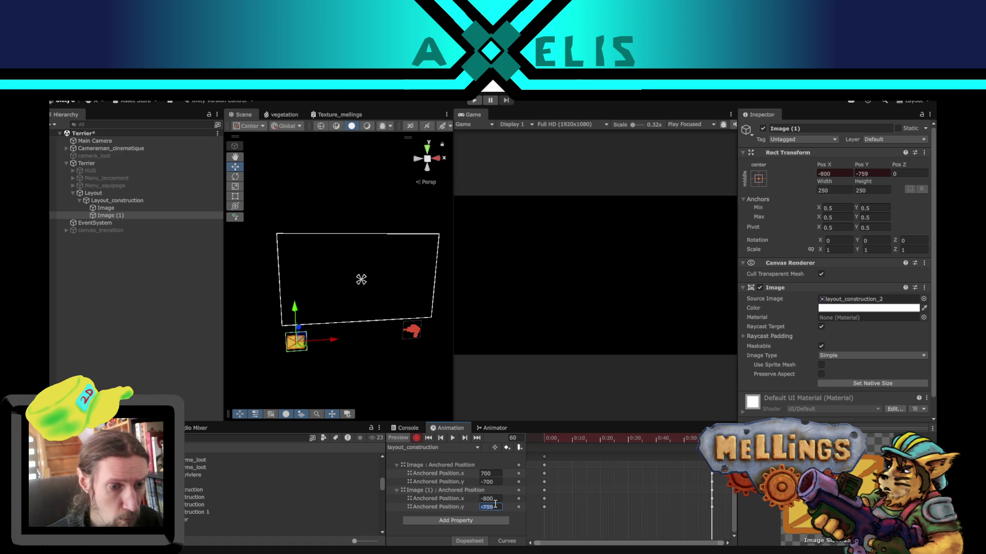
pyautogui.write('-800')
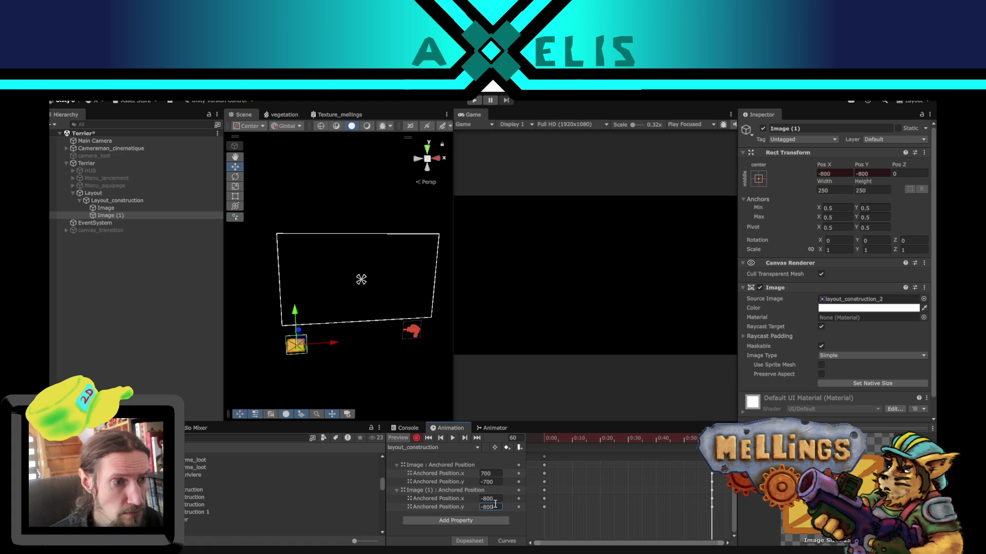
pyautogui.moveTo(643, 440); pyautogui.dragTo(521, 431)
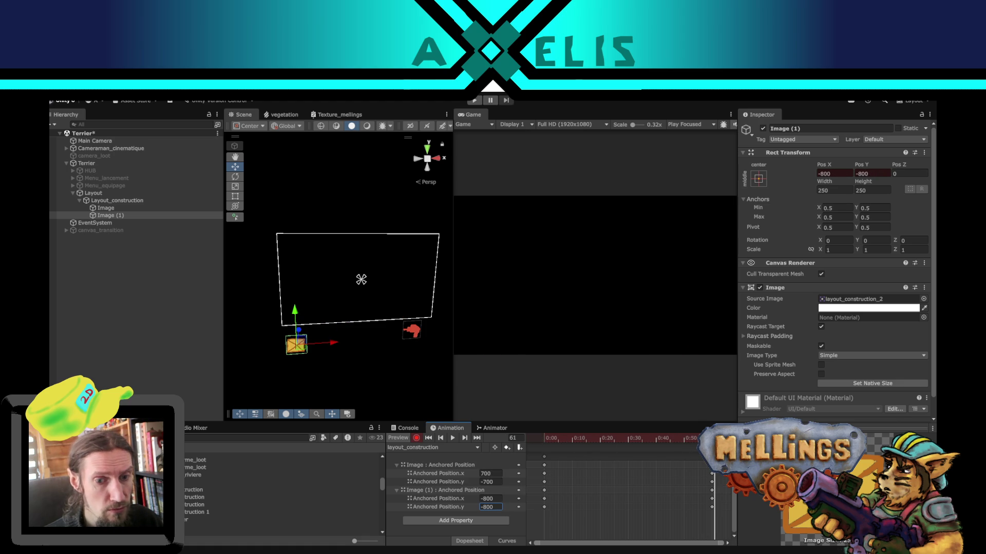
pyautogui.click(624, 438)
pyautogui.click(544, 438)
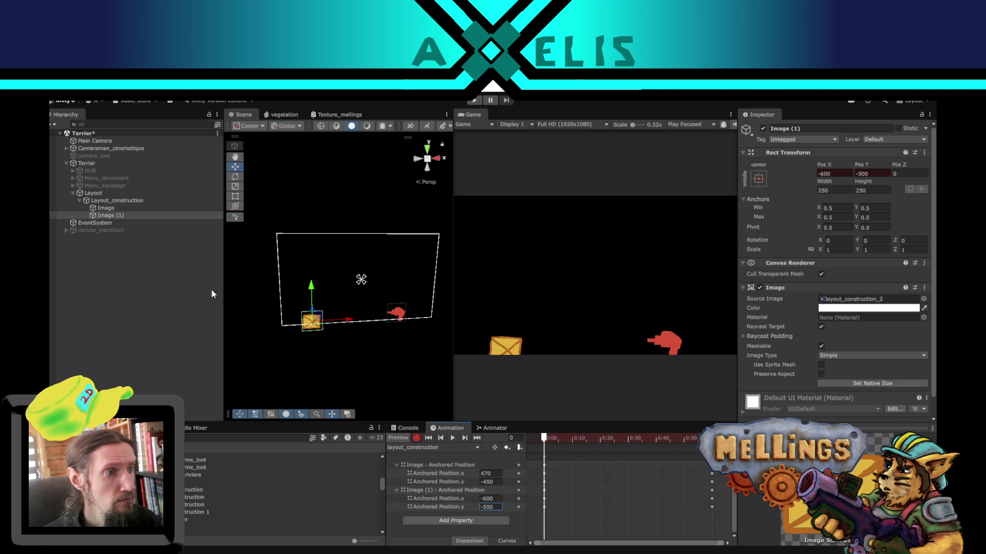
# Step: Turn off Record on Layout_construction and choose Create New Clip from the clip dropdown
pyautogui.click(120, 200)
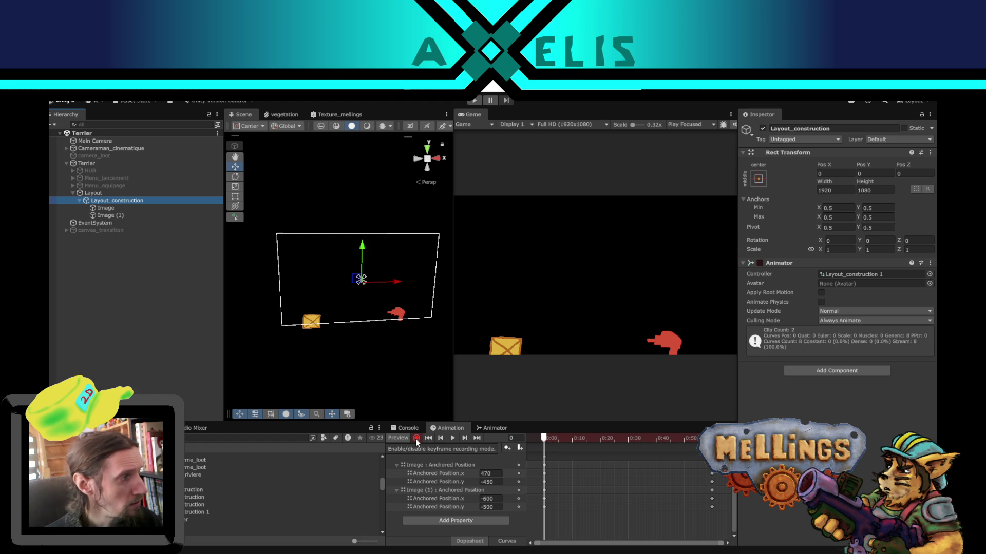
pyautogui.click(416, 438)
pyautogui.click(476, 449)
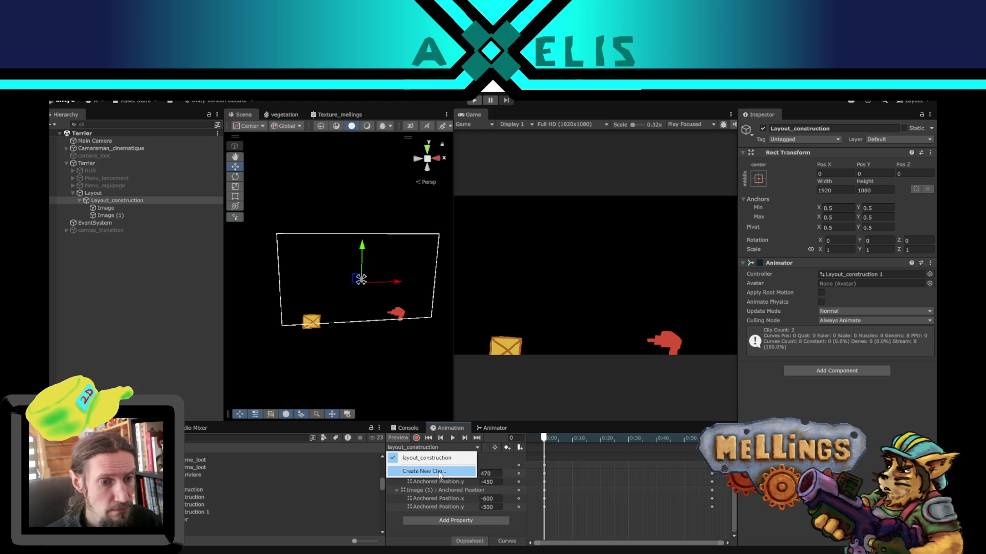
pyautogui.click(556, 437)
pyautogui.moveTo(552, 440); pyautogui.dragTo(711, 438)
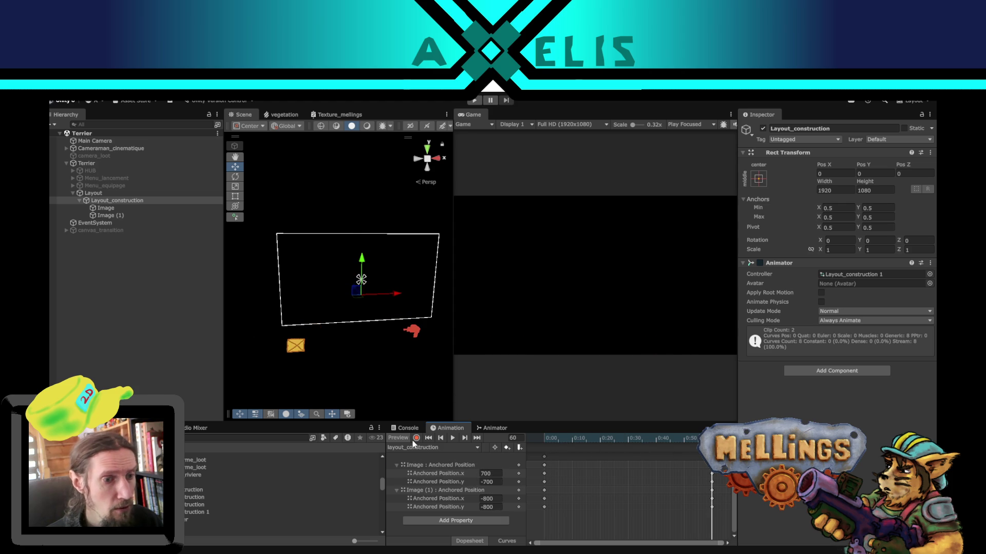
pyautogui.click(439, 447)
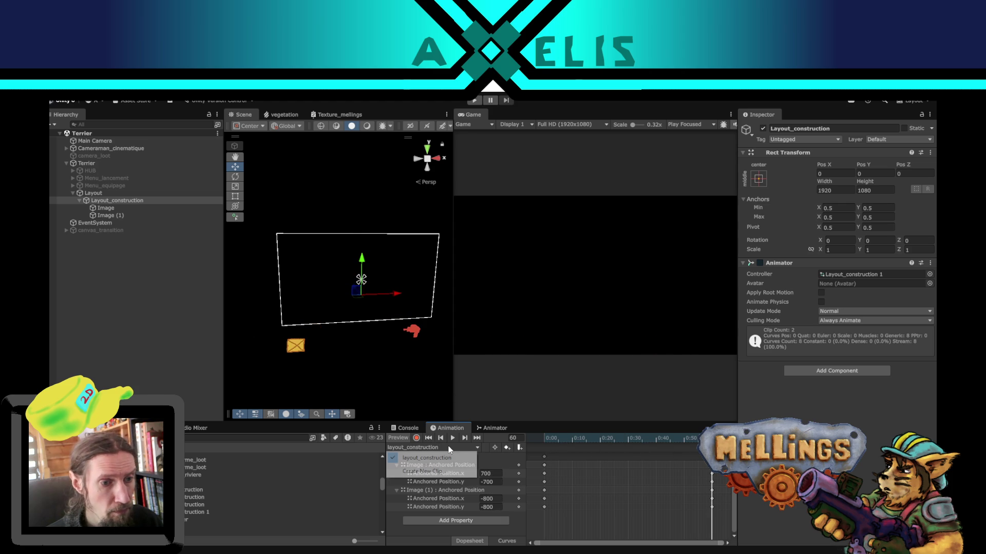
pyautogui.click(441, 473)
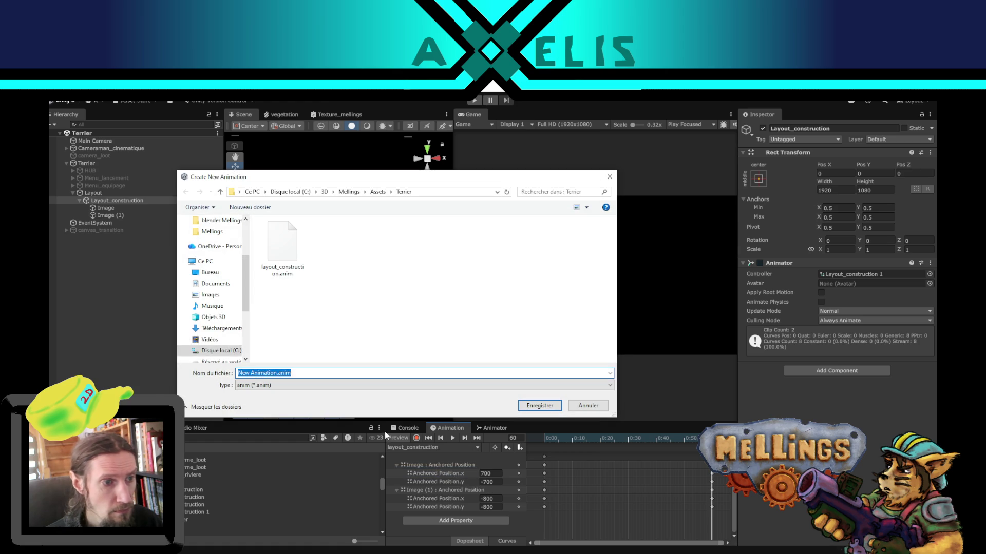
# Step: Save the new clip as layout_construction_arrive.anim in the Terrier folder
pyautogui.click(277, 372)
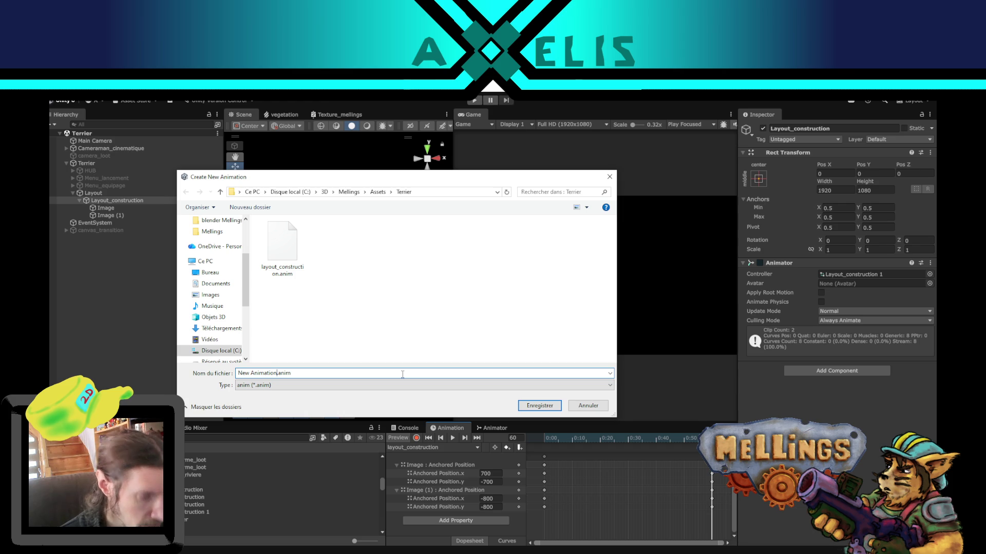
pyautogui.press('BackSpace')
pyautogui.press('BackSpace')
pyautogui.press('BackSpace')
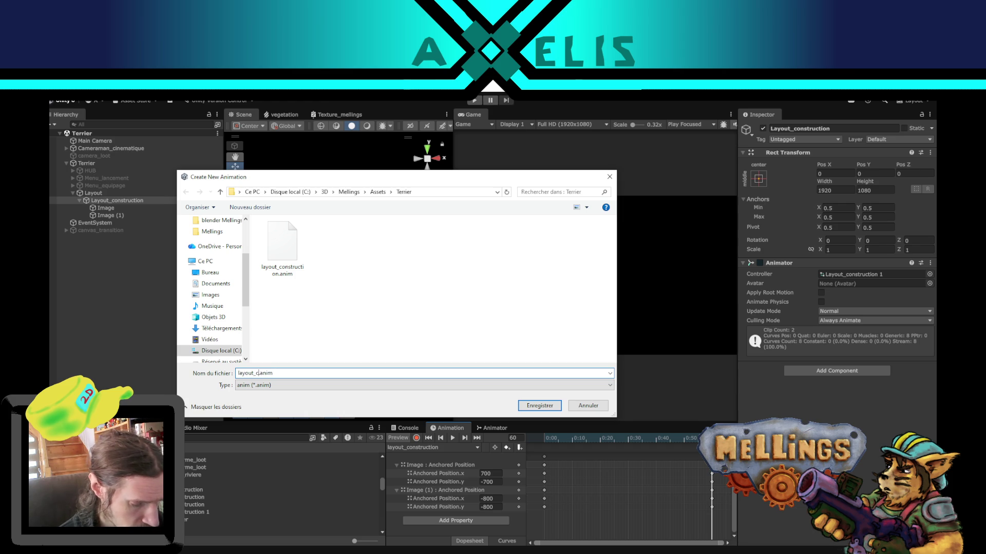
pyautogui.write('n_a')
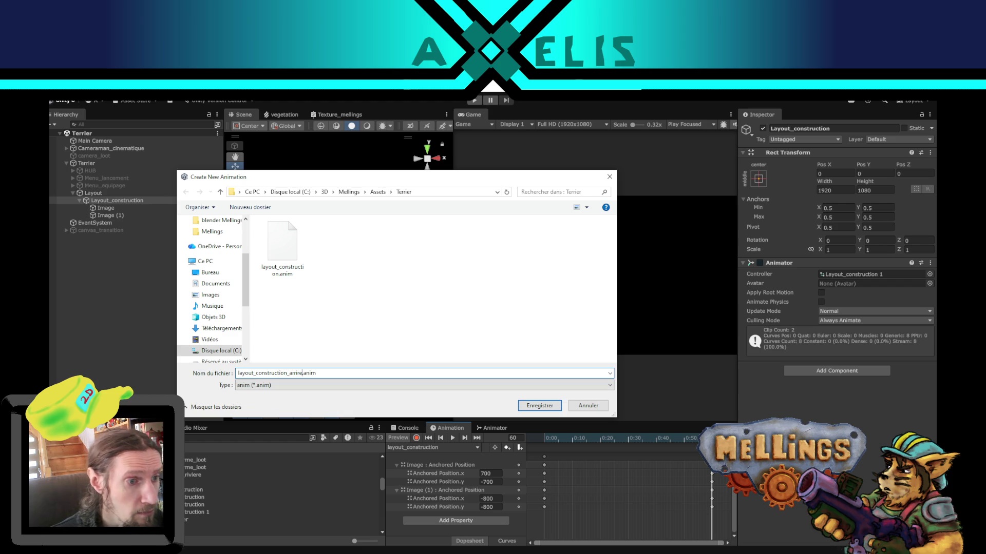
pyautogui.write('rrive')
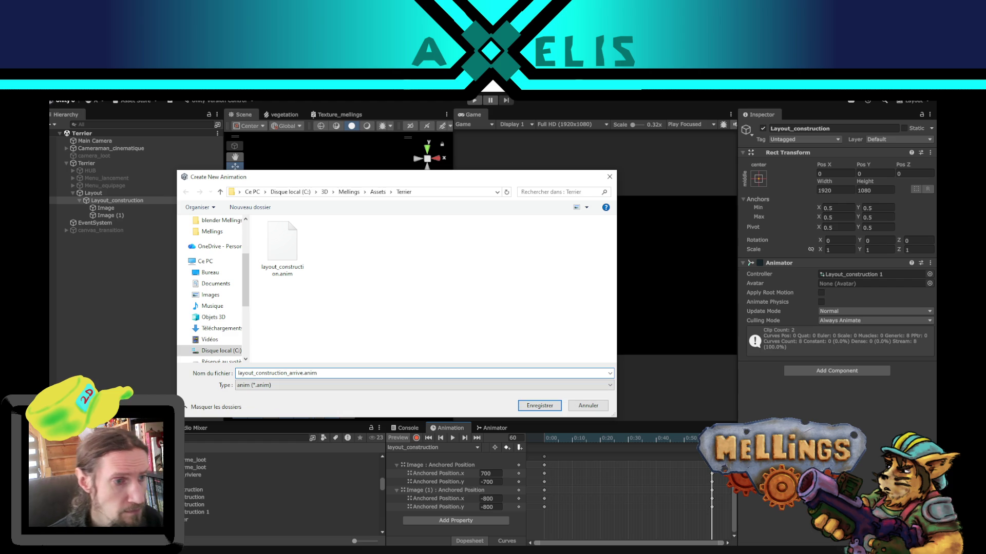
pyautogui.click(540, 406)
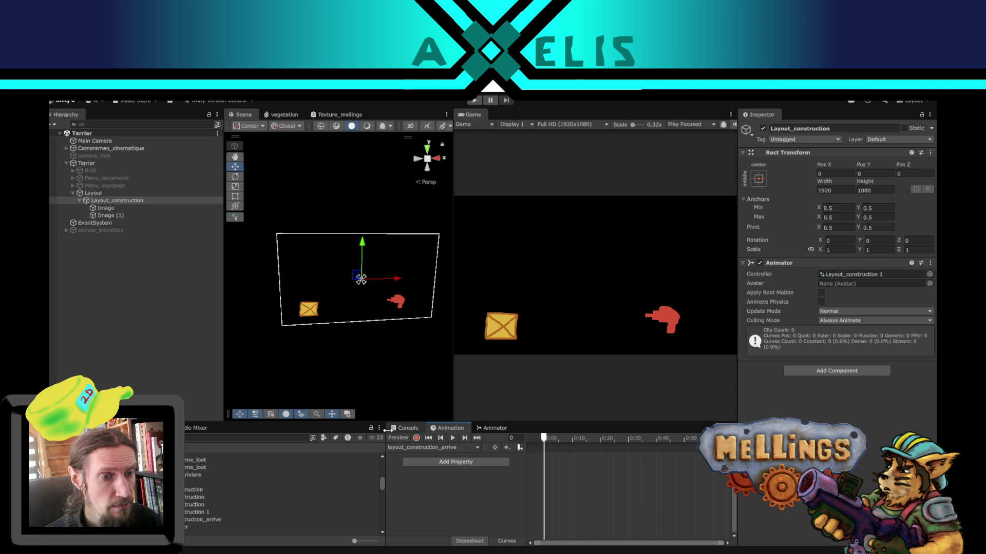
# Step: With Record on, key the crate's frame-0 position off-screen near -808, -800, then scrub to frame 60
pyautogui.click(416, 437)
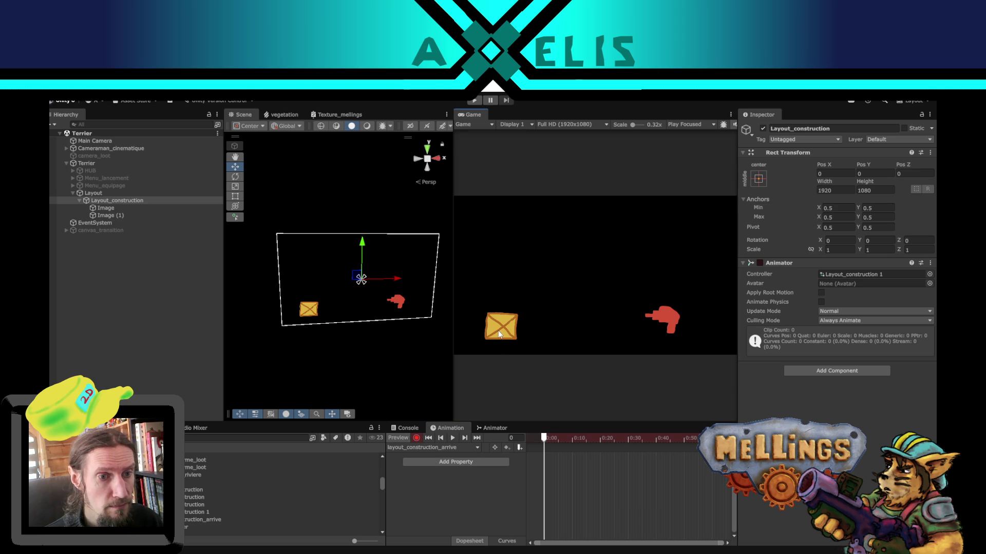
pyautogui.click(308, 315)
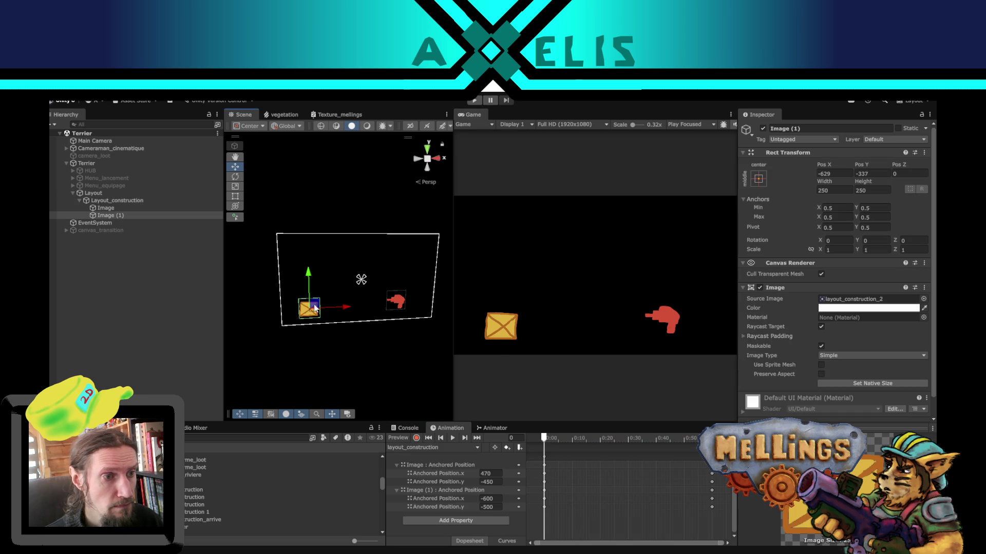
pyautogui.moveTo(312, 308); pyautogui.dragTo(294, 343)
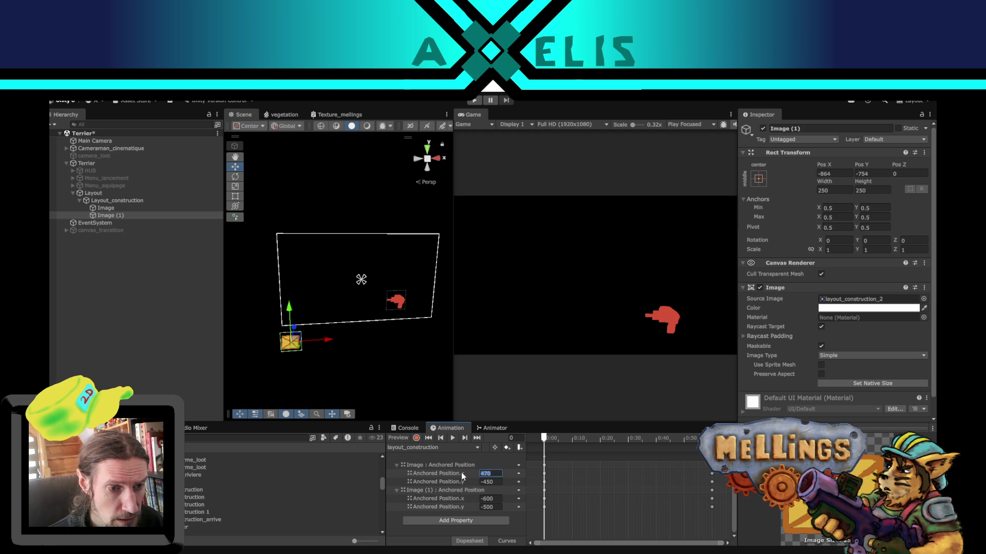
pyautogui.moveTo(295, 344); pyautogui.dragTo(297, 347)
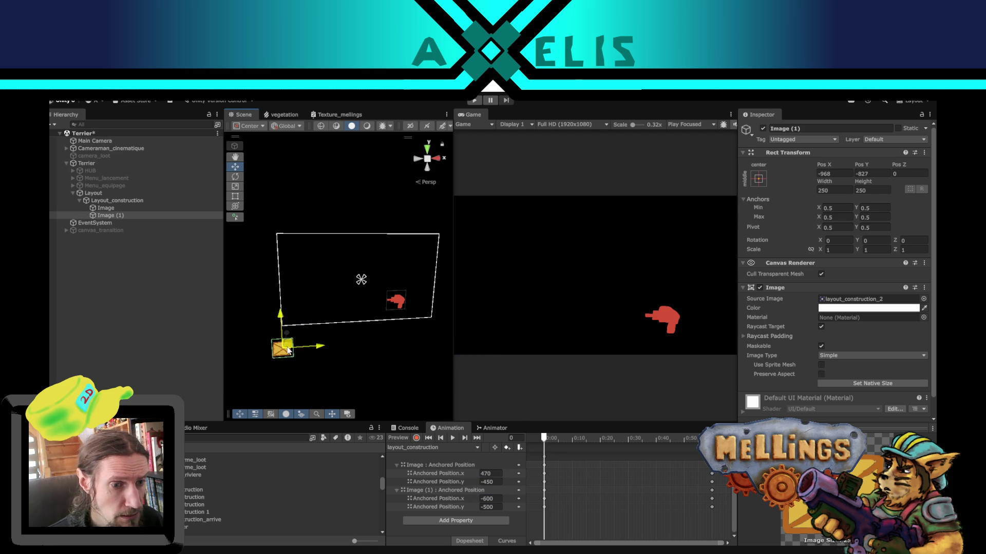
pyautogui.hotkey('ctrl', 'z')
pyautogui.click(415, 438)
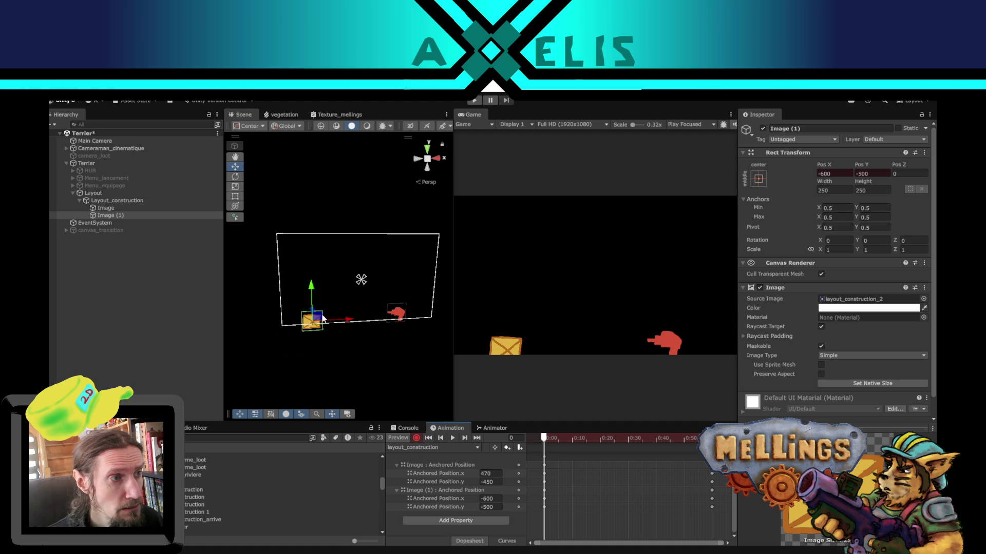
pyautogui.moveTo(322, 318); pyautogui.dragTo(305, 334)
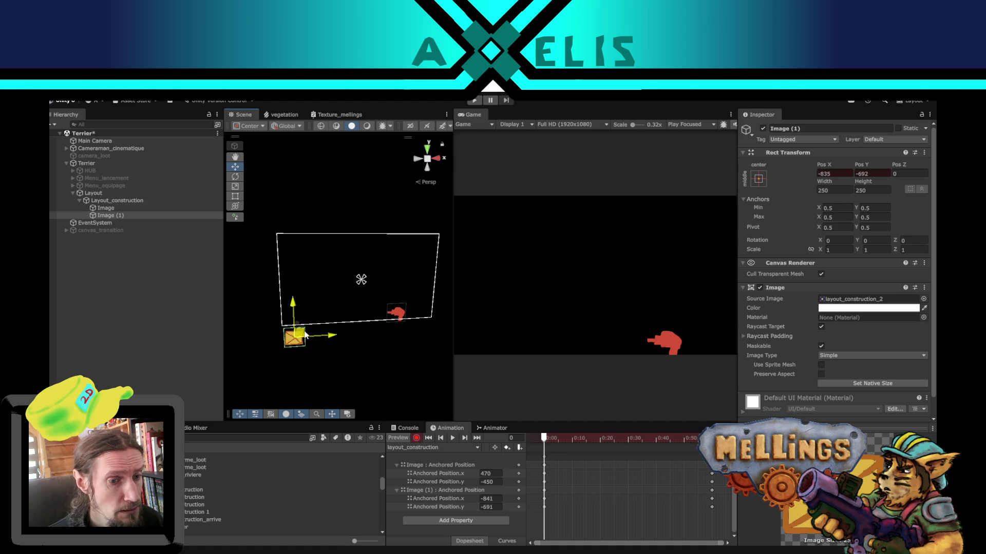
pyautogui.write('-800')
pyautogui.press('Return')
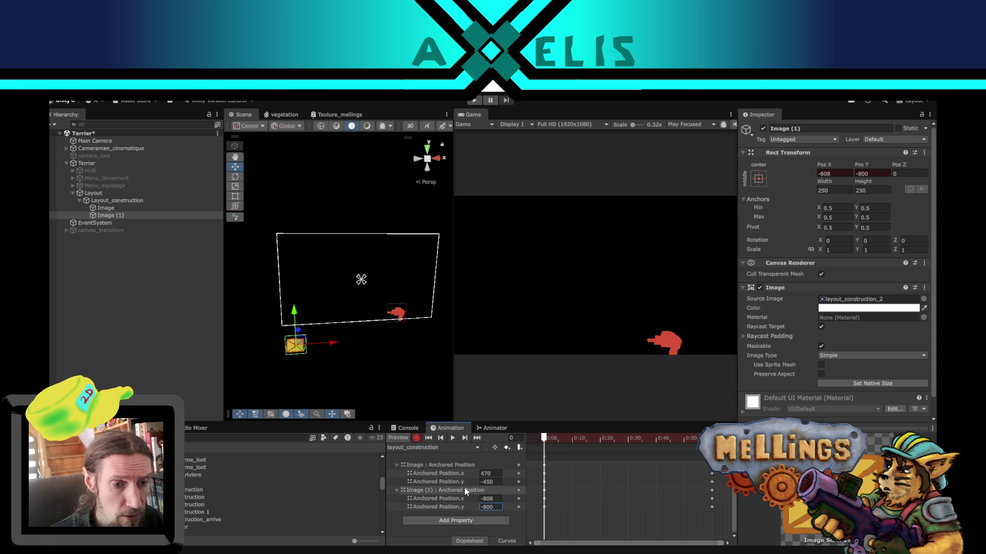
pyautogui.moveTo(541, 441); pyautogui.dragTo(711, 445)
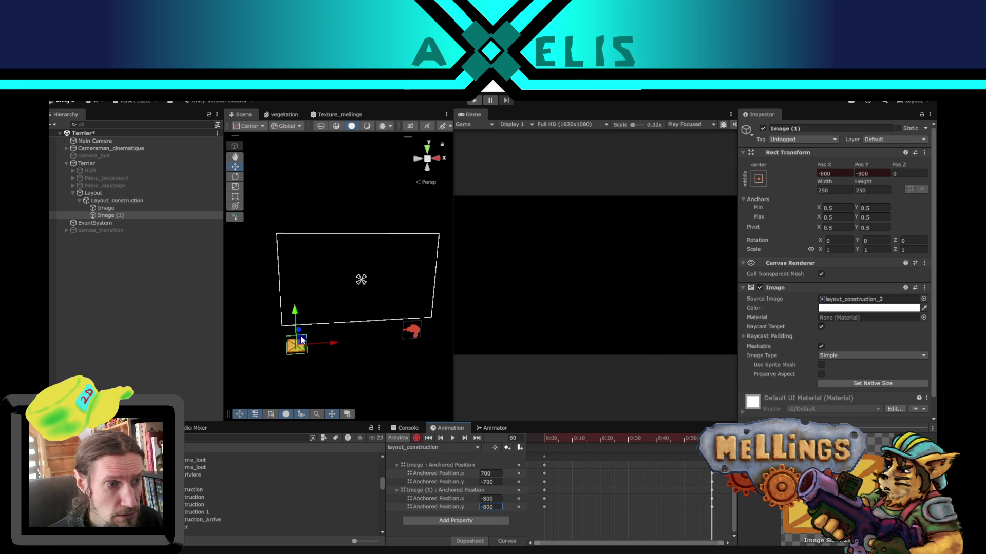
# Step: Key Image (1) at -700, -500 and move Image to 526, -455 at frame 60
pyautogui.moveTo(299, 336); pyautogui.dragTo(306, 320)
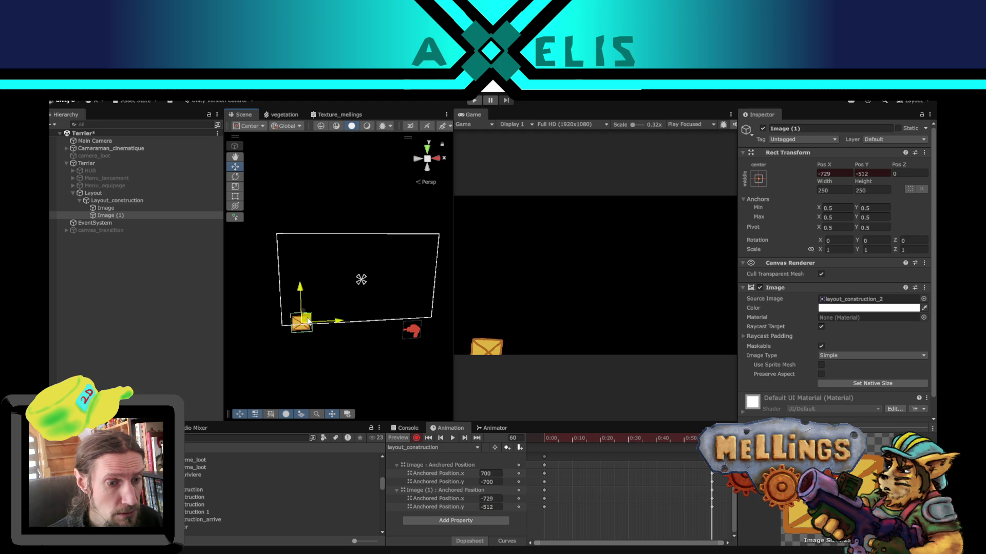
pyautogui.click(503, 498)
pyautogui.write('-700')
pyautogui.press('Return')
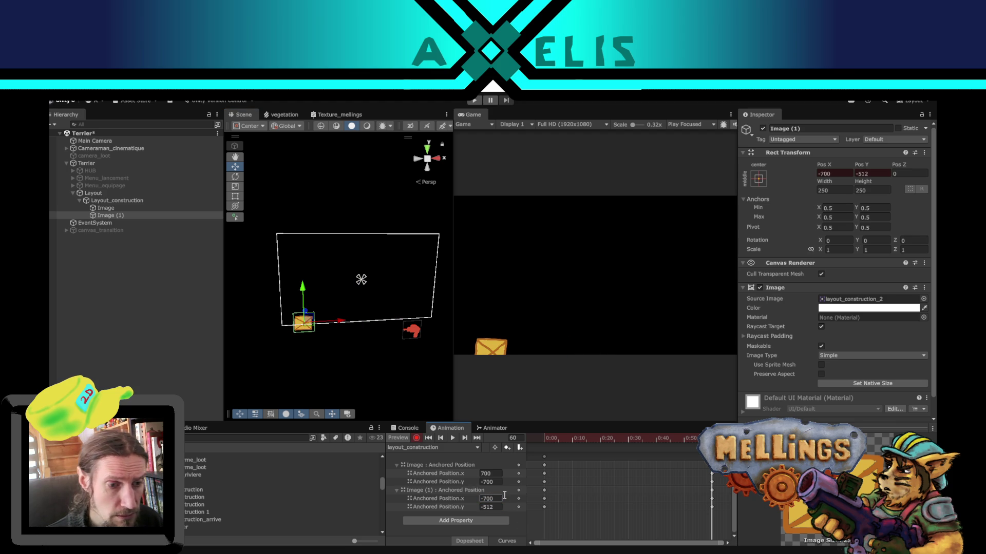
pyautogui.click(499, 507)
pyautogui.write('-6')
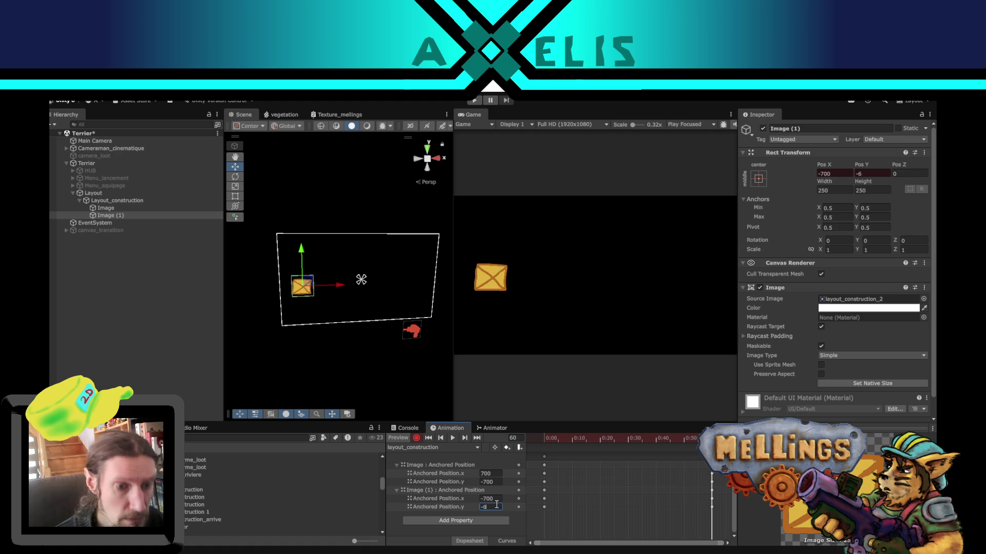
pyautogui.write('00-500')
pyautogui.press('Return')
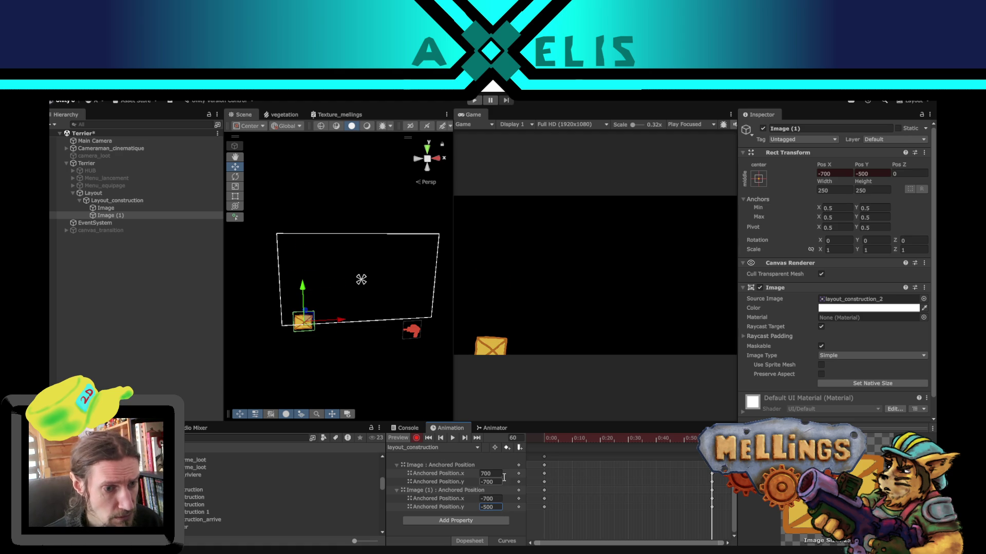
pyautogui.click(412, 332)
pyautogui.moveTo(408, 326); pyautogui.dragTo(398, 310)
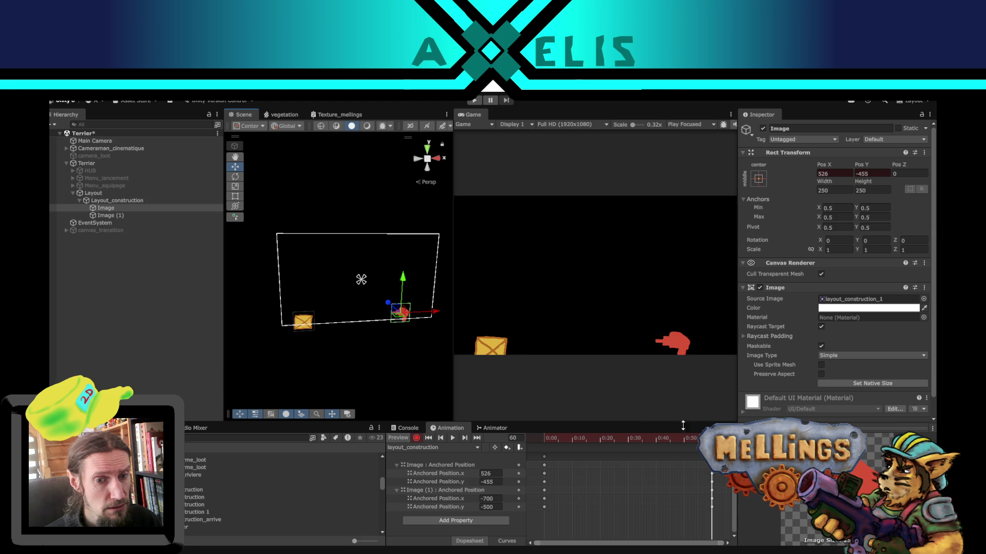
# Step: At frame 0, key the hand Image off-screen at 824, -784 and stop recording
pyautogui.moveTo(712, 437); pyautogui.dragTo(519, 437)
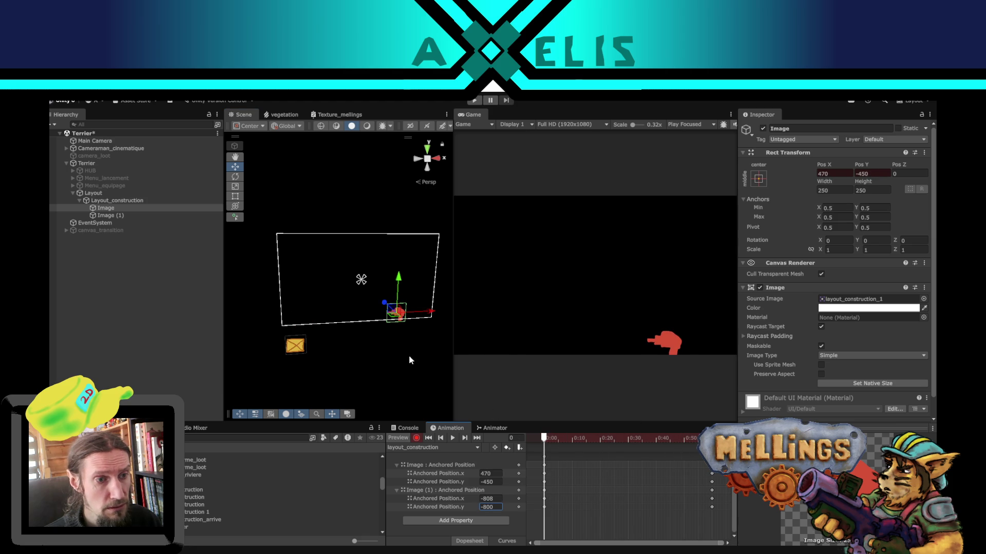
pyautogui.moveTo(395, 310); pyautogui.dragTo(420, 335)
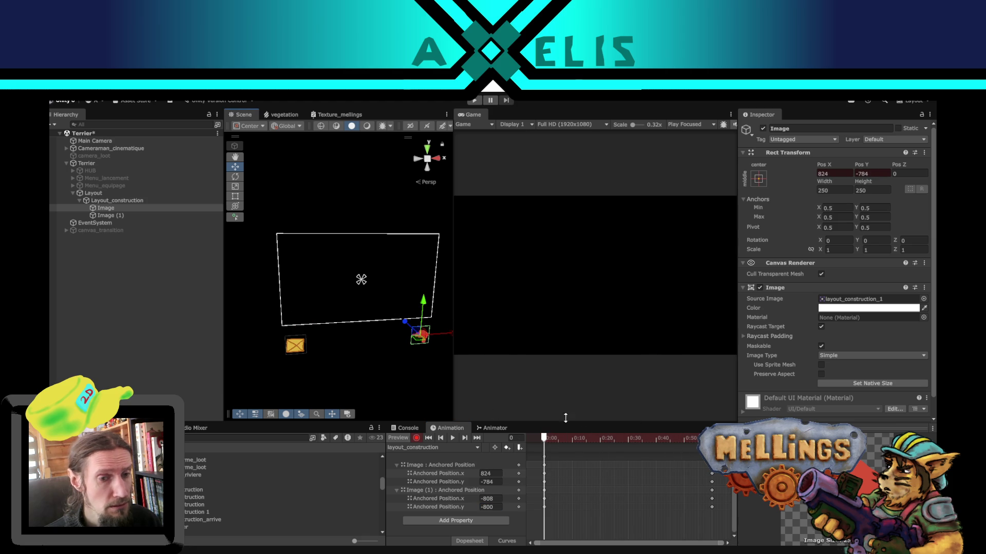
pyautogui.click(416, 437)
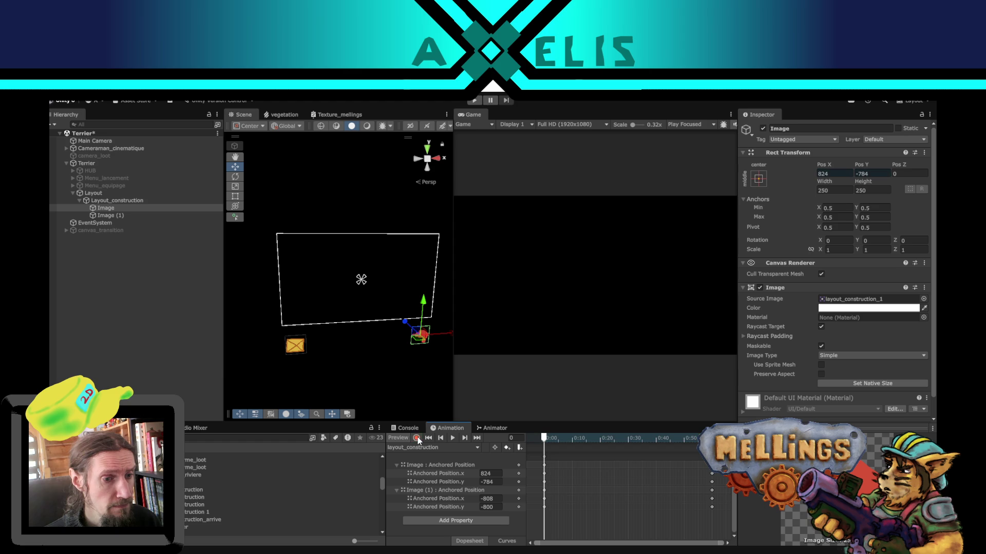
# Step: Switch the clip dropdown to layout_construction_arrive and back to layout_construction
pyautogui.click(468, 447)
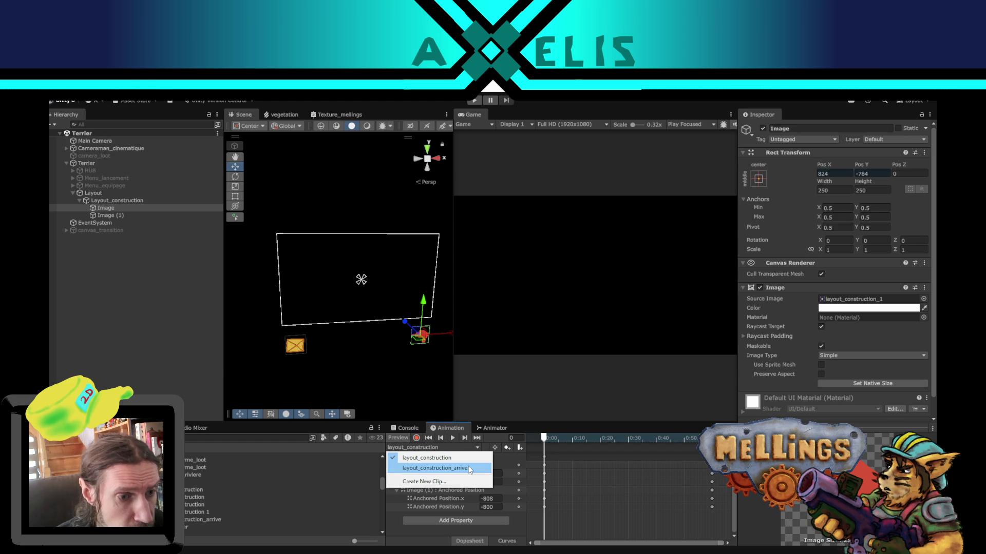
pyautogui.click(469, 468)
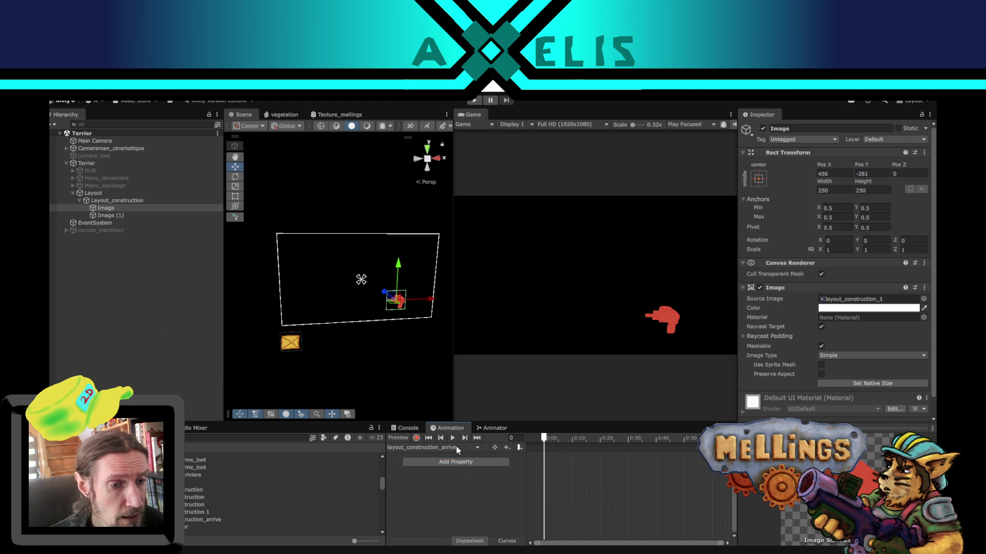
pyautogui.click(456, 447)
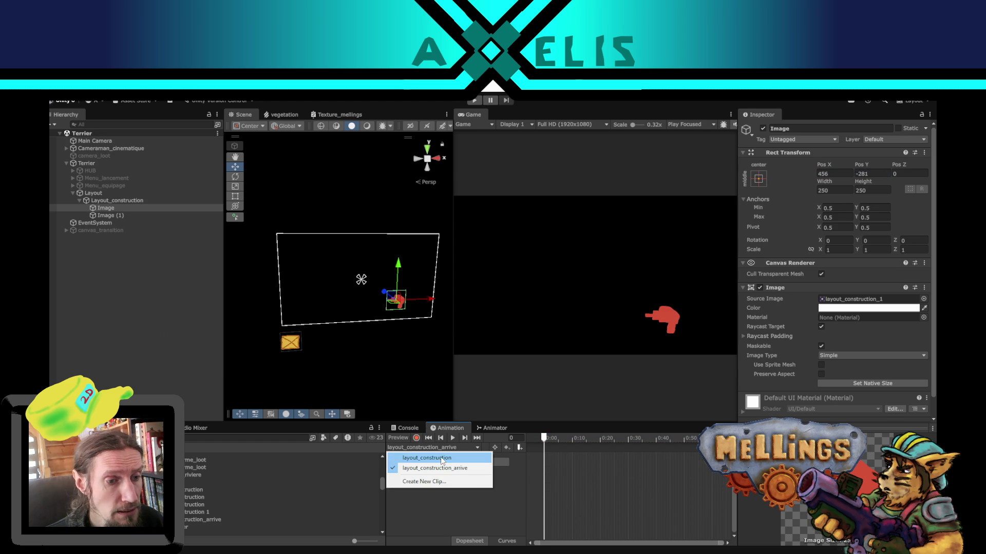
pyautogui.click(440, 456)
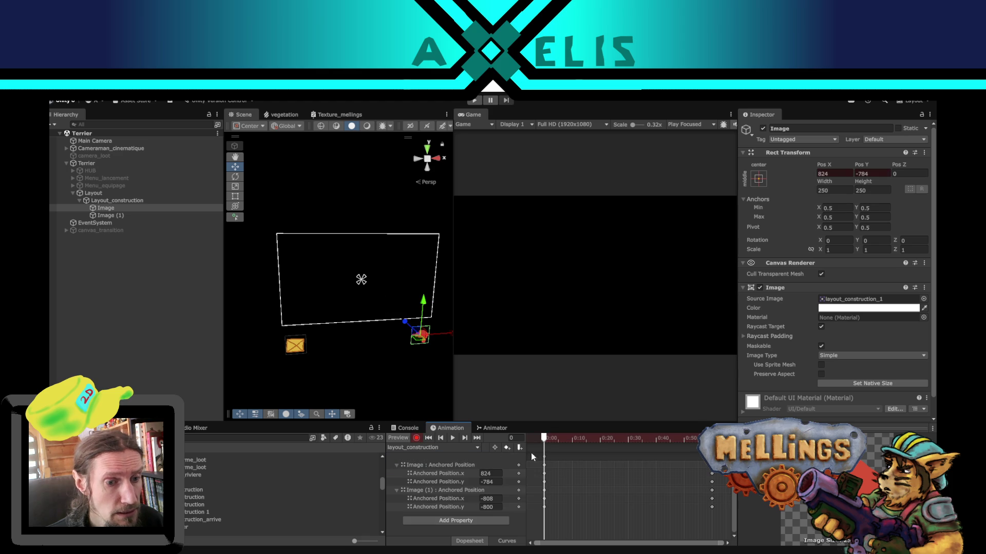
# Step: Preview the clip, then move both icons into the canvas at frame 0
pyautogui.moveTo(543, 438)
pyautogui.mouseDown()
pyautogui.moveTo(710, 437)
pyautogui.moveTo(544, 453)
pyautogui.mouseUp()
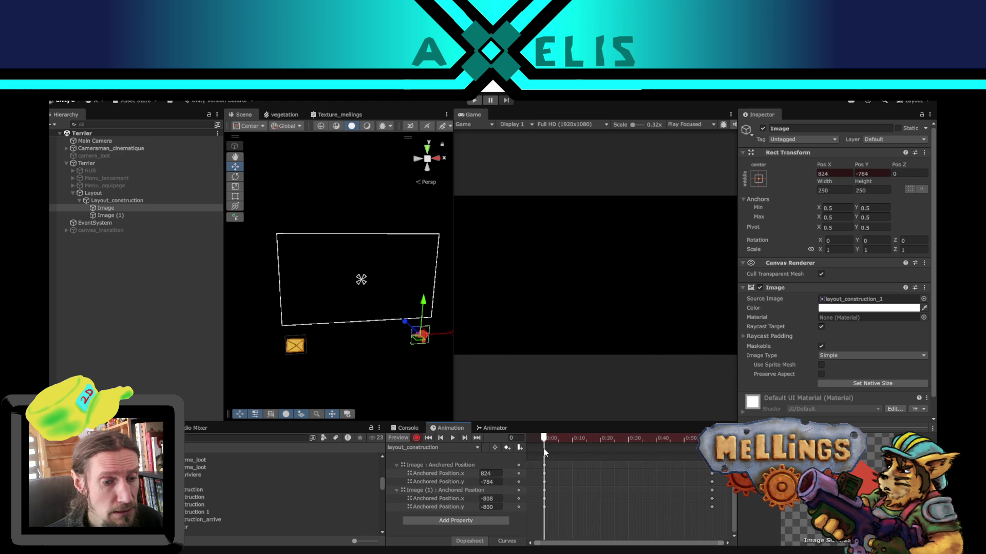
pyautogui.moveTo(548, 450)
pyautogui.mouseDown()
pyautogui.moveTo(655, 443)
pyautogui.moveTo(546, 454)
pyautogui.mouseUp()
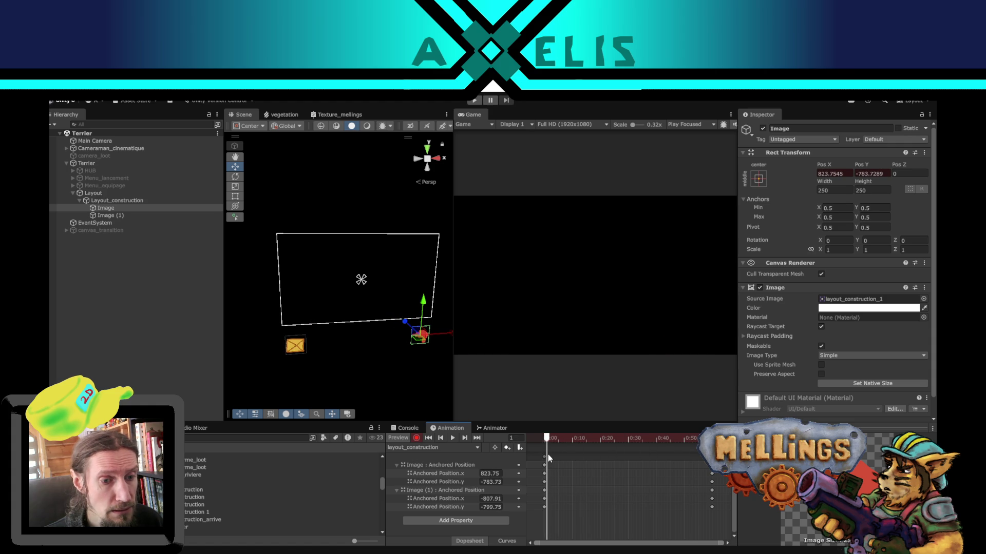
pyautogui.moveTo(547, 442); pyautogui.dragTo(535, 434)
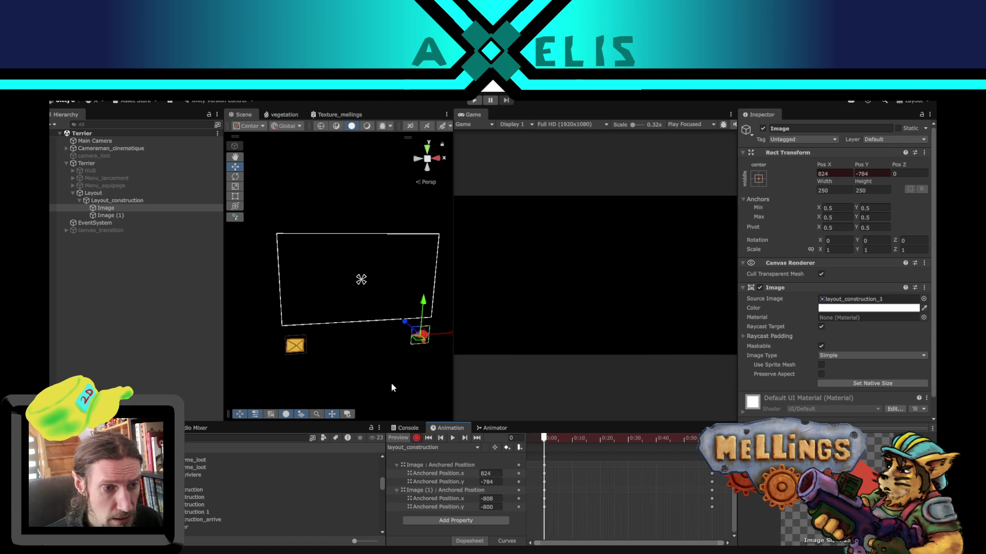
pyautogui.moveTo(420, 332); pyautogui.dragTo(398, 306)
pyautogui.click(291, 349)
pyautogui.moveTo(293, 344); pyautogui.dragTo(307, 318)
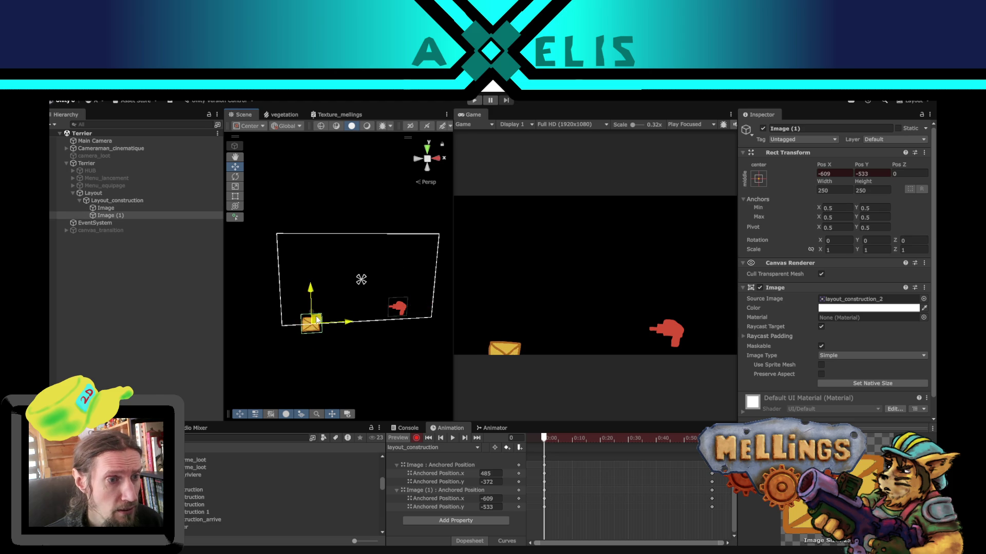
# Step: At frame 60 move the crate to -878, -823 and the hand to 830, -805, below the canvas
pyautogui.moveTo(583, 438); pyautogui.dragTo(711, 439)
pyautogui.moveTo(302, 320); pyautogui.dragTo(290, 345)
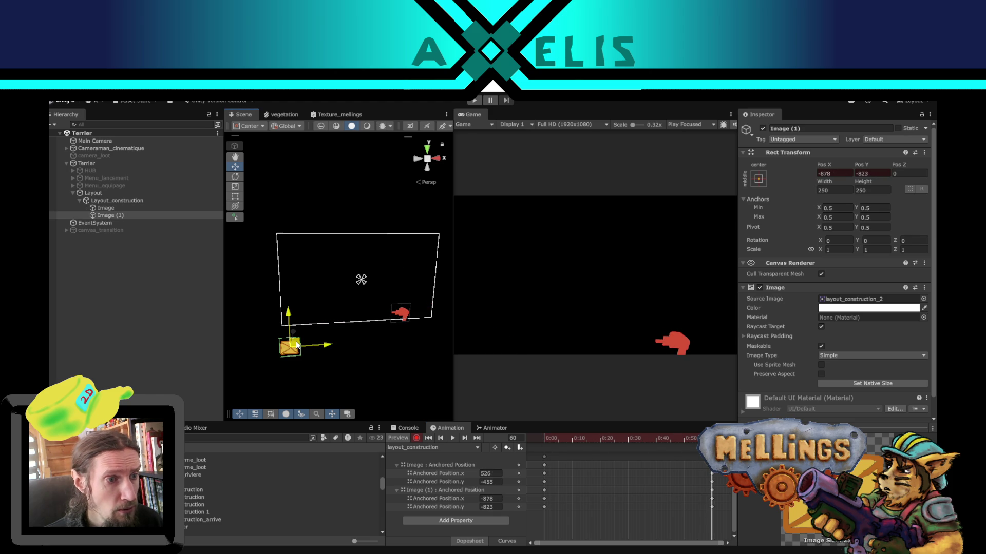
pyautogui.click(395, 316)
pyautogui.moveTo(400, 309); pyautogui.dragTo(415, 333)
pyautogui.click(458, 448)
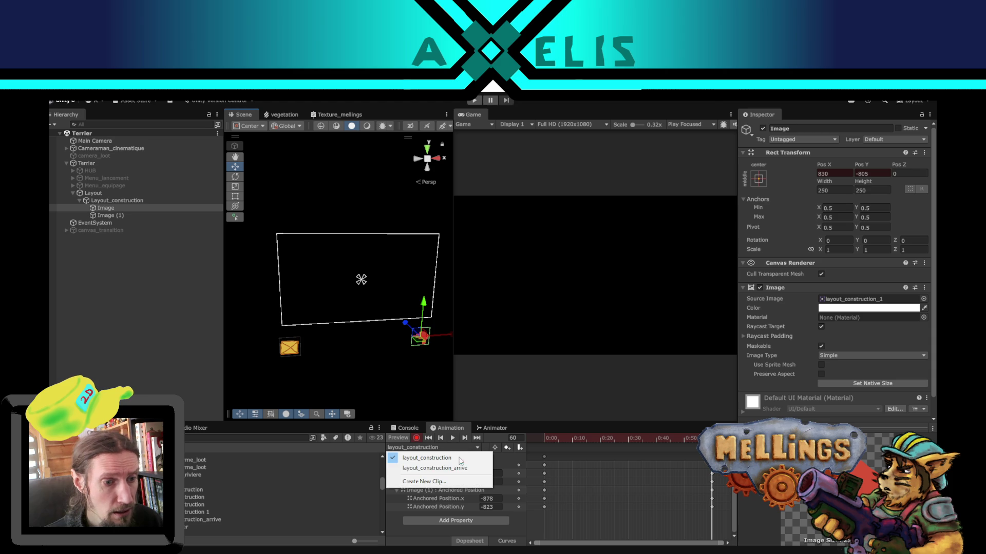
# Step: In layout_construction_arrive with Record on, key both icons off-canvas below the canvas at frame 0
pyautogui.click(463, 466)
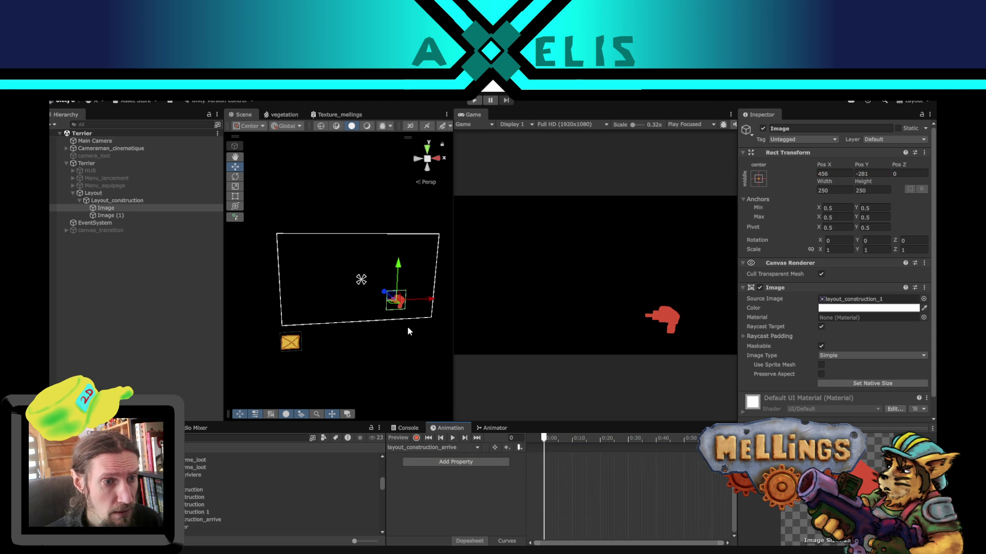
pyautogui.moveTo(387, 296); pyautogui.dragTo(417, 333)
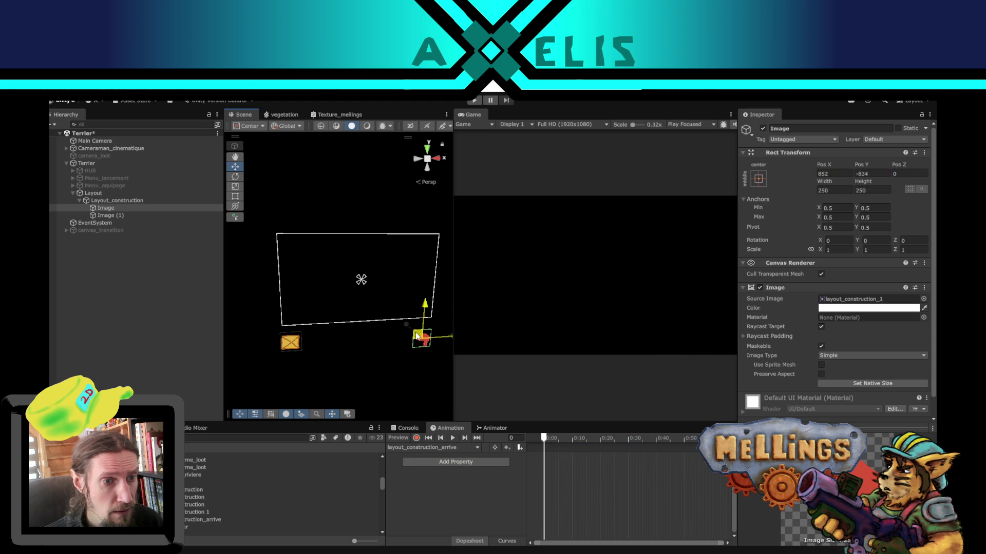
pyautogui.click(417, 438)
pyautogui.moveTo(414, 336); pyautogui.dragTo(418, 336)
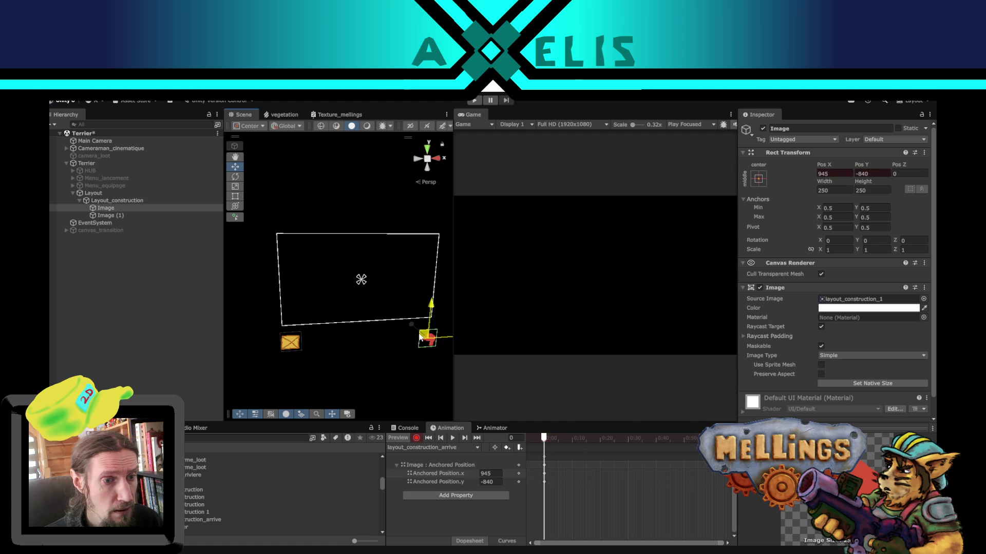
pyautogui.click(288, 344)
pyautogui.moveTo(289, 345); pyautogui.dragTo(299, 346)
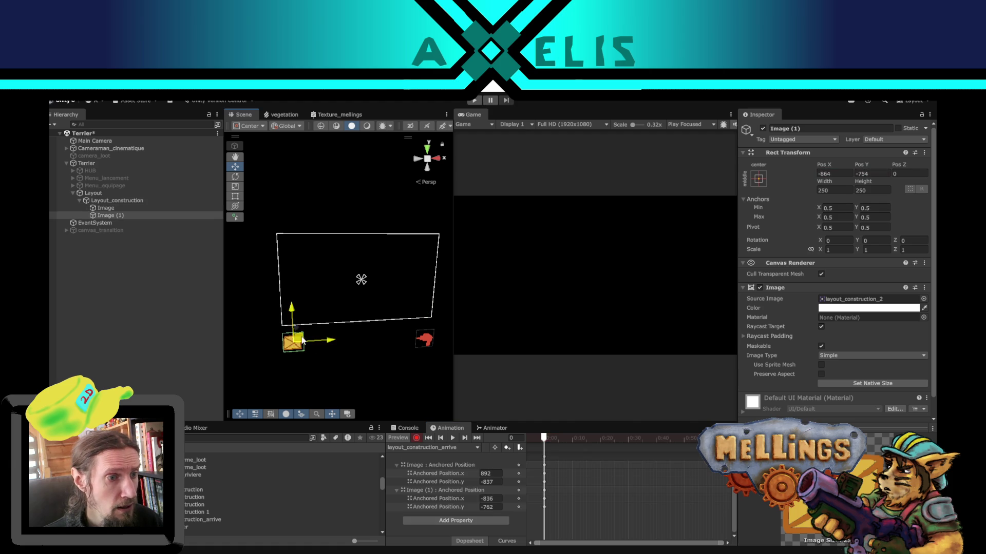
# Step: At frame 60, key the hand at 612, -431 and the crate at -649, -465 inside the canvas
pyautogui.moveTo(549, 437); pyautogui.dragTo(711, 436)
pyautogui.moveTo(301, 344); pyautogui.dragTo(313, 321)
pyautogui.click(427, 340)
pyautogui.moveTo(416, 345); pyautogui.dragTo(399, 312)
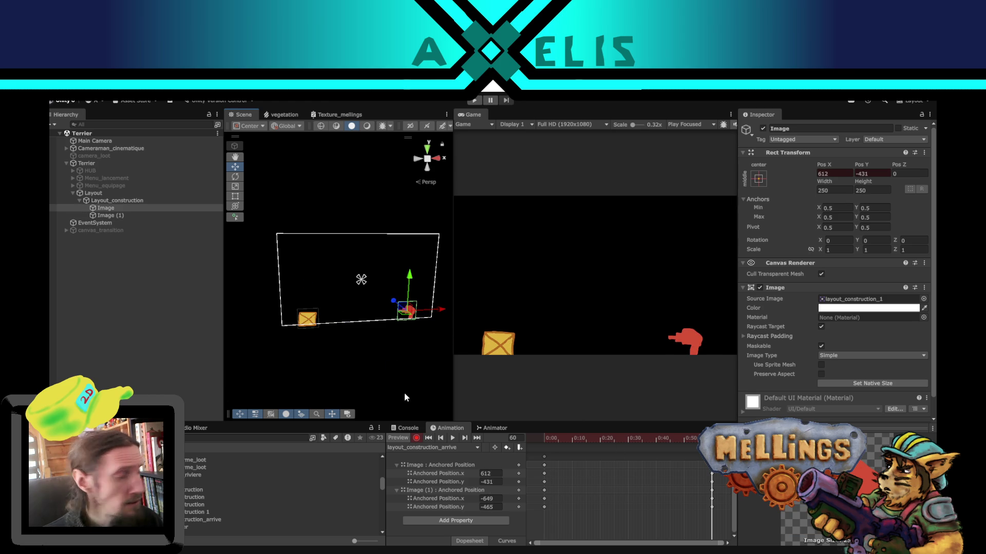
pyautogui.click(477, 449)
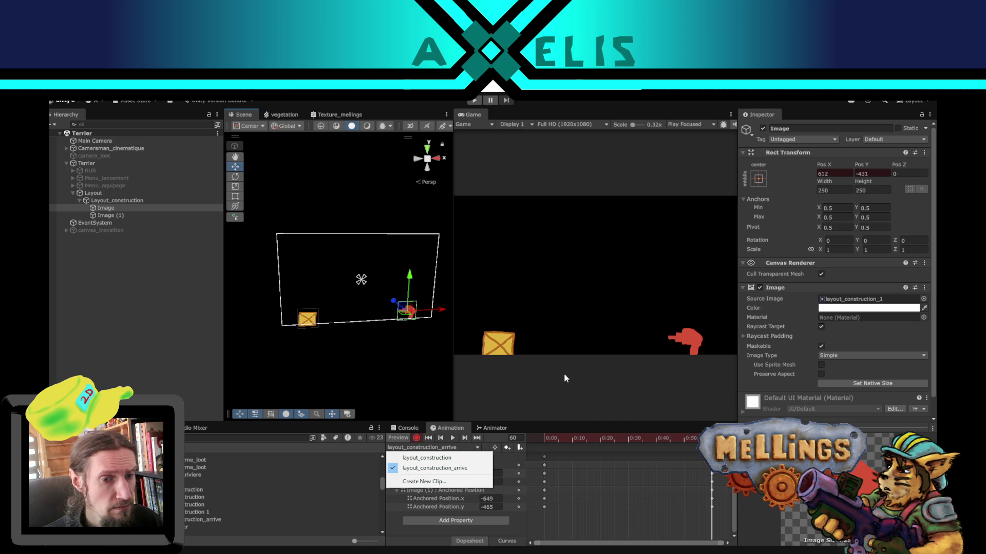
pyautogui.click(518, 543)
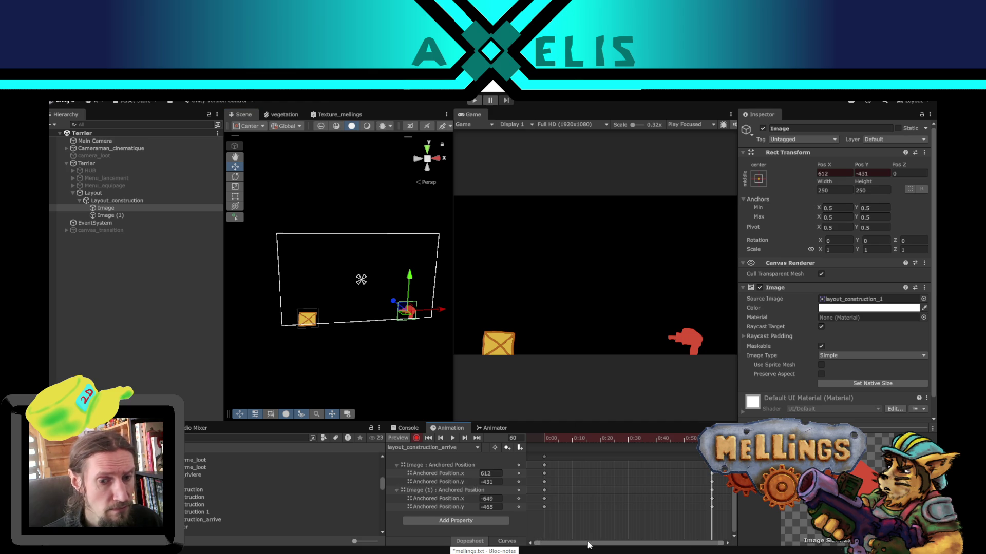
pyautogui.scroll(-2, 693, 471)
pyautogui.scroll(-2, 691, 472)
pyautogui.scroll(-1, 689, 475)
pyautogui.scroll(-2, 689, 475)
pyautogui.scroll(-1, 686, 473)
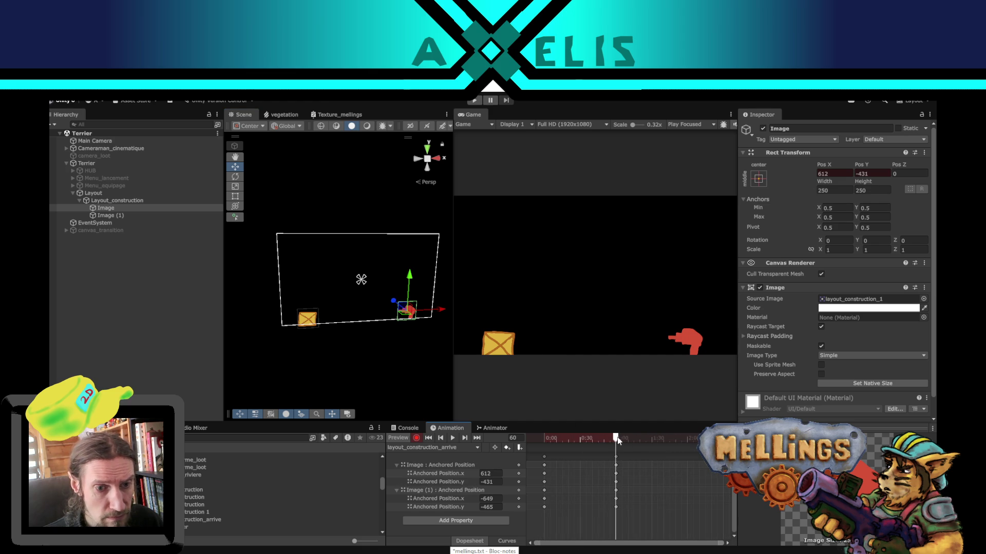
# Step: Scrub the arrive clip past its arrival keys to frame 102 and switch to the Rotate tool
pyautogui.moveTo(617, 436)
pyautogui.mouseDown()
pyautogui.moveTo(689, 445)
pyautogui.moveTo(665, 442)
pyautogui.mouseUp()
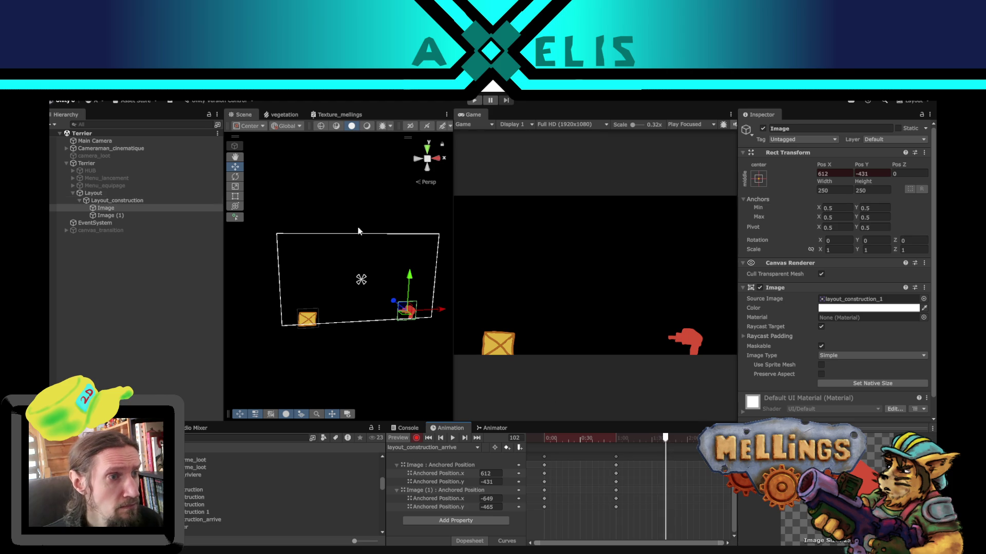
pyautogui.click(234, 177)
# Step: Key wobble rotations: hand tilted about 18° then -22°, crate about -22° then back to 4°
pyautogui.moveTo(390, 286); pyautogui.dragTo(371, 299)
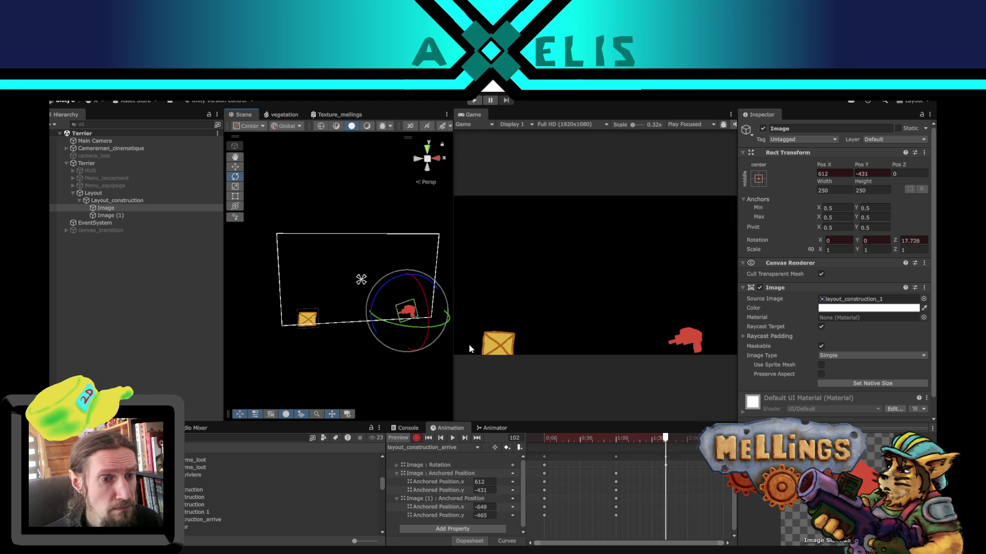
pyautogui.click(313, 319)
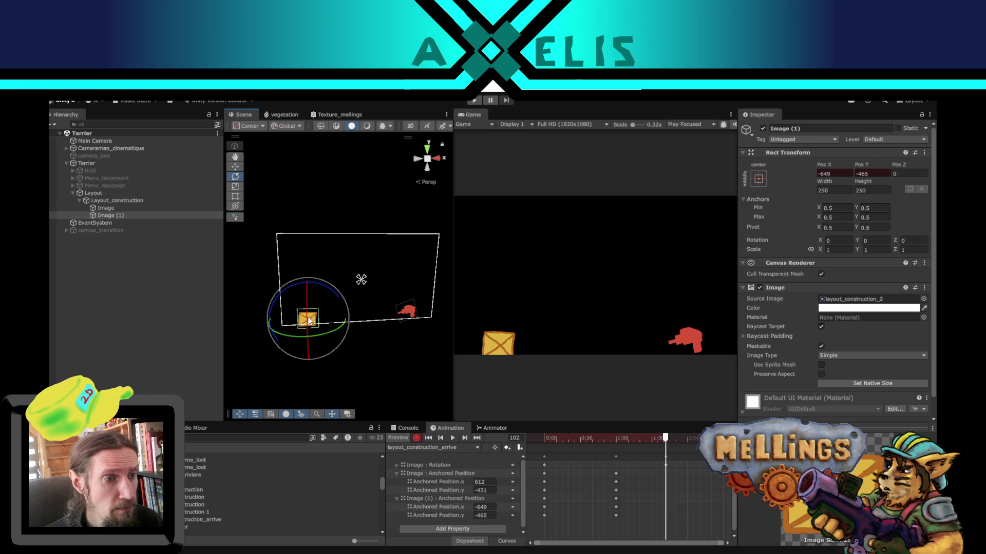
pyautogui.moveTo(321, 288); pyautogui.dragTo(328, 291)
pyautogui.moveTo(340, 307); pyautogui.dragTo(342, 307)
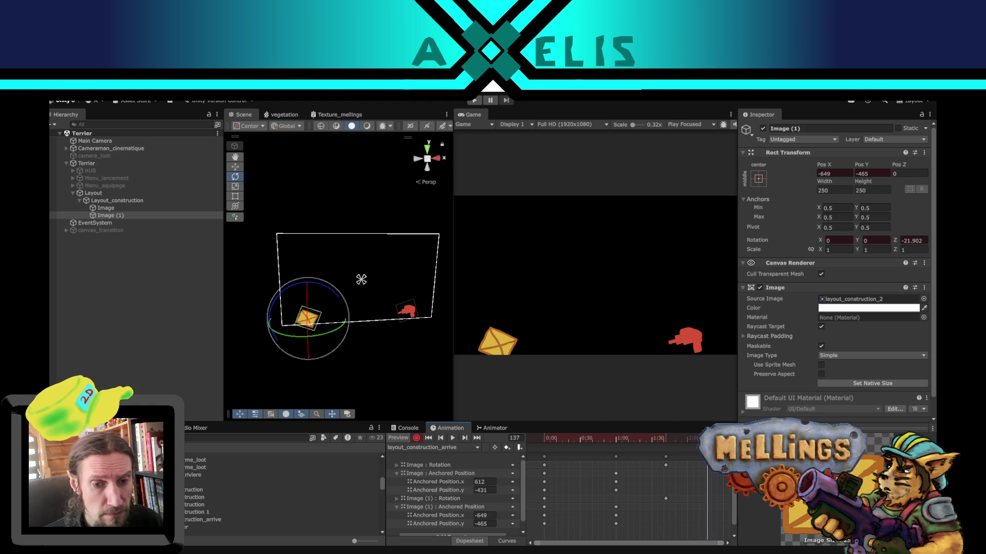
pyautogui.moveTo(346, 340); pyautogui.dragTo(267, 275)
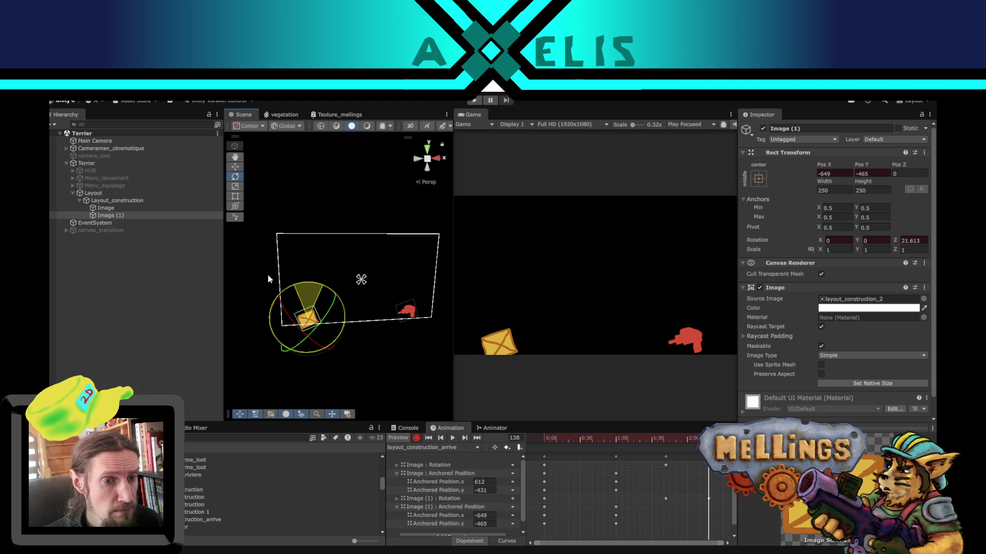
pyautogui.click(413, 313)
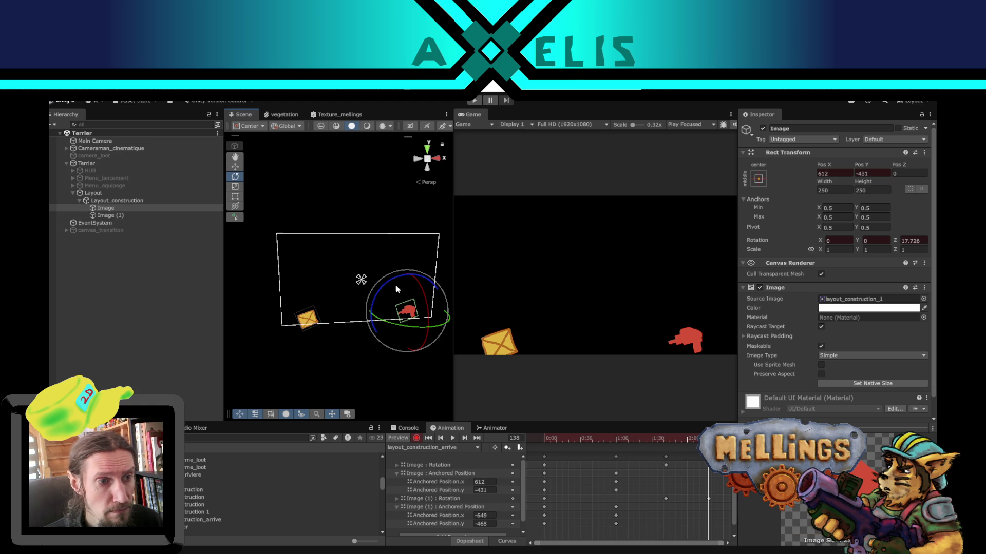
pyautogui.moveTo(396, 290); pyautogui.dragTo(456, 287)
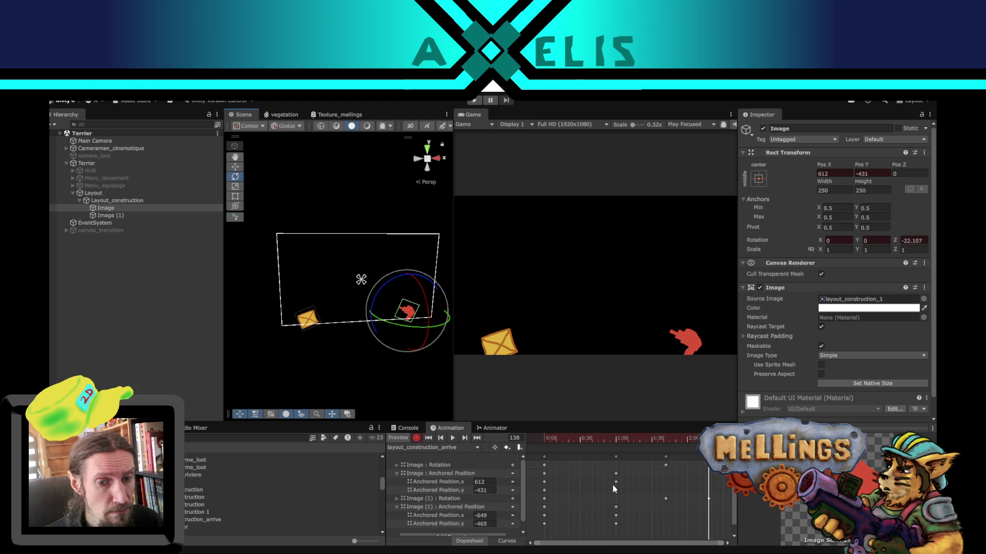
pyautogui.scroll(-2, 683, 496)
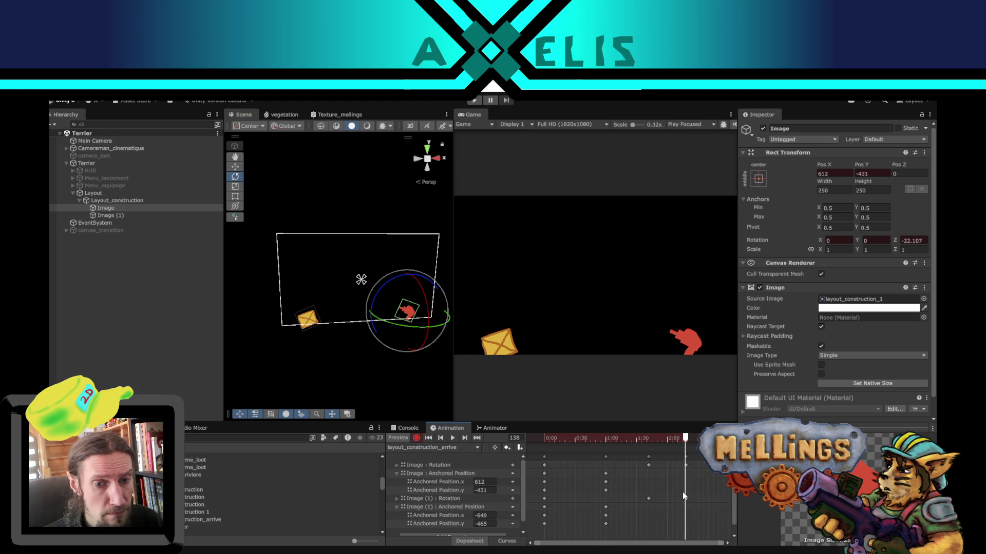
# Step: Later in the clip, key the hand back to about -2° and the crate nearly upright
pyautogui.moveTo(681, 443); pyautogui.dragTo(698, 438)
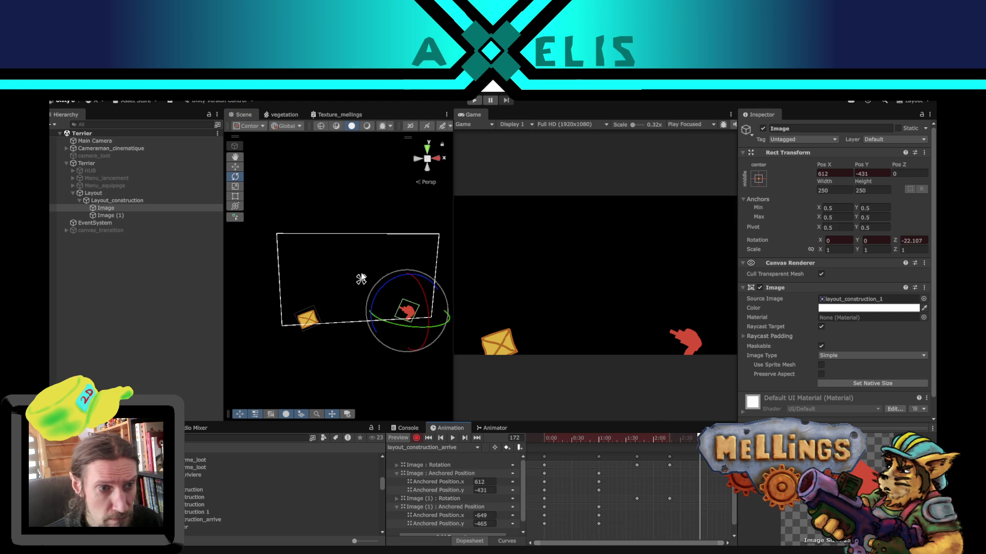
pyautogui.moveTo(388, 281); pyautogui.dragTo(380, 294)
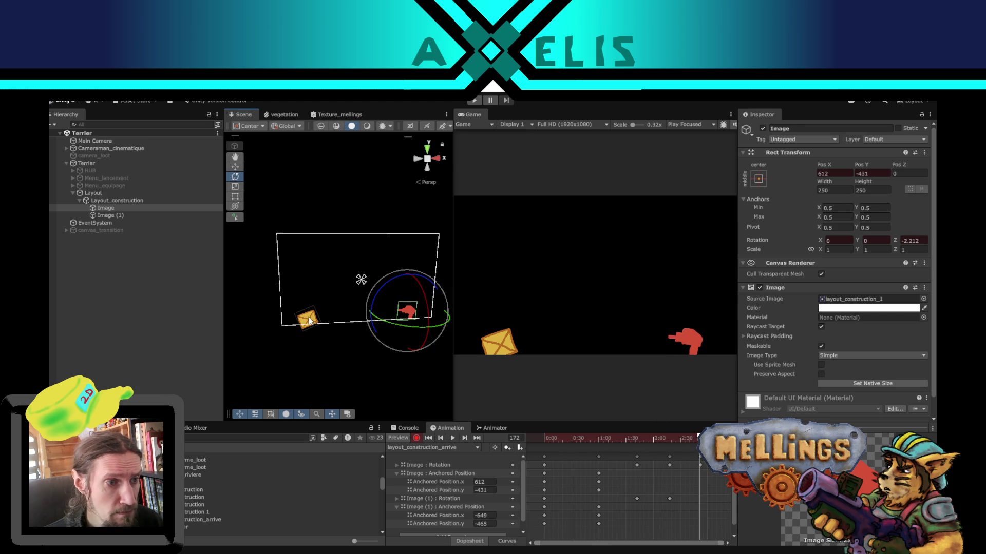
pyautogui.click(308, 322)
pyautogui.moveTo(295, 281)
pyautogui.mouseDown()
pyautogui.moveTo(331, 299)
pyautogui.moveTo(312, 338)
pyautogui.mouseUp()
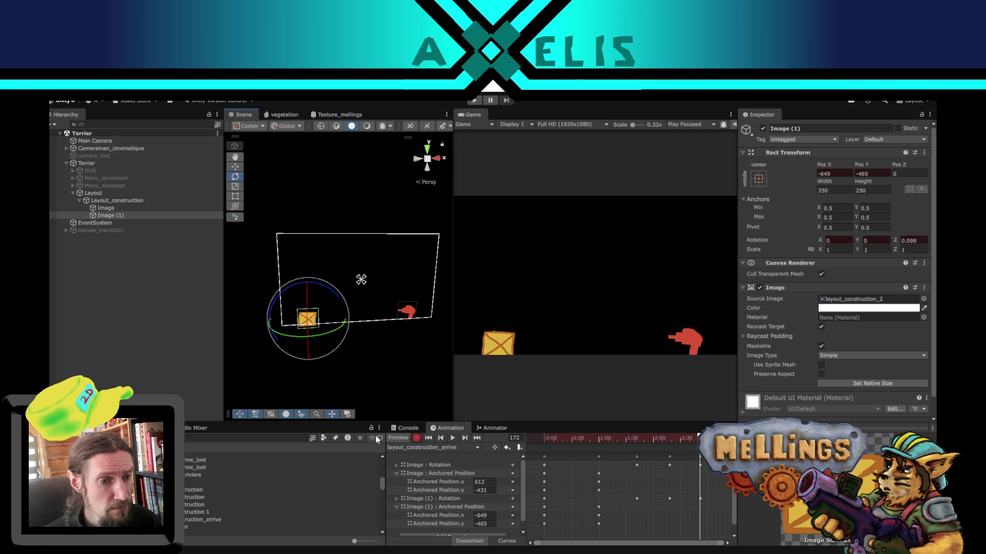
# Step: Locate Layout_construction's controller in the Project and delete the old Layout_construction.controller asset
pyautogui.click(147, 338)
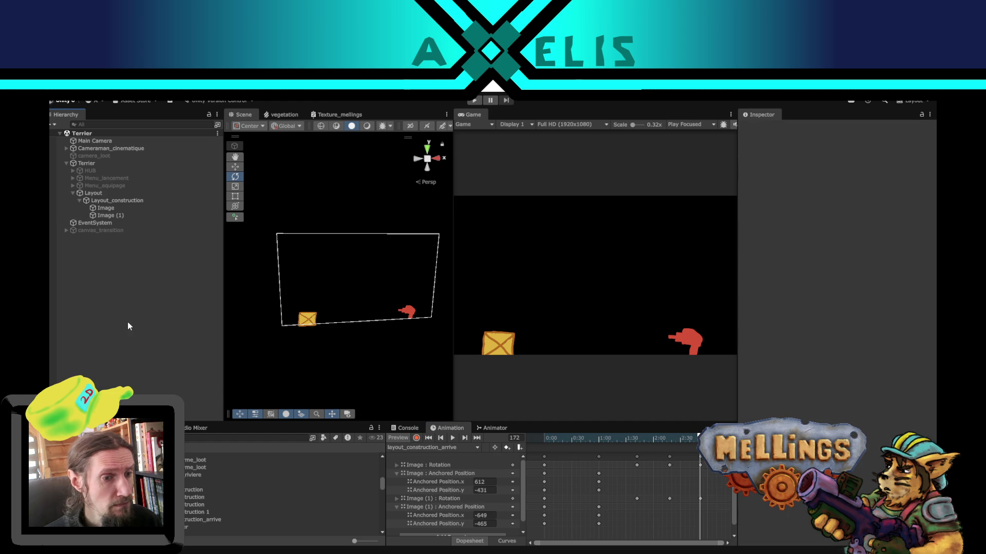
pyautogui.click(105, 200)
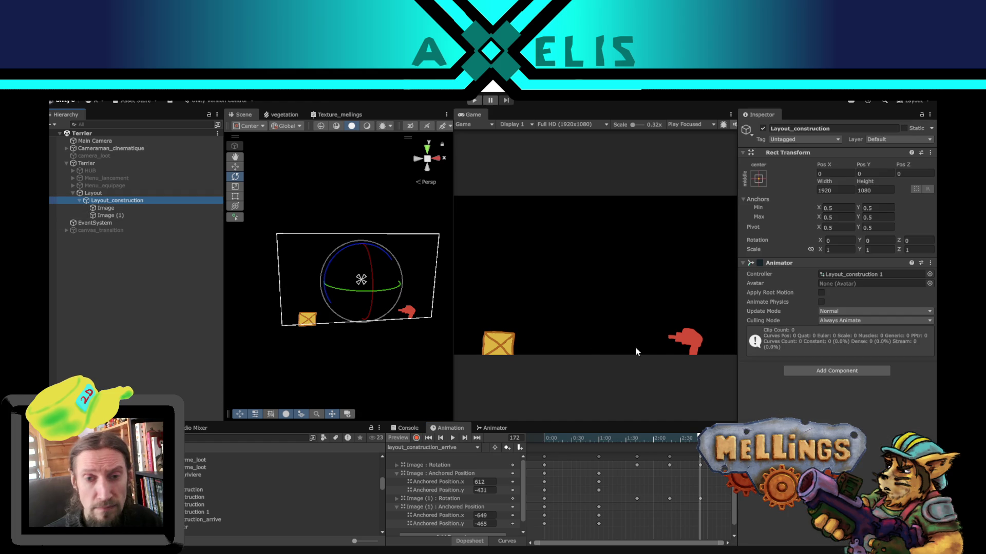
pyautogui.click(868, 275)
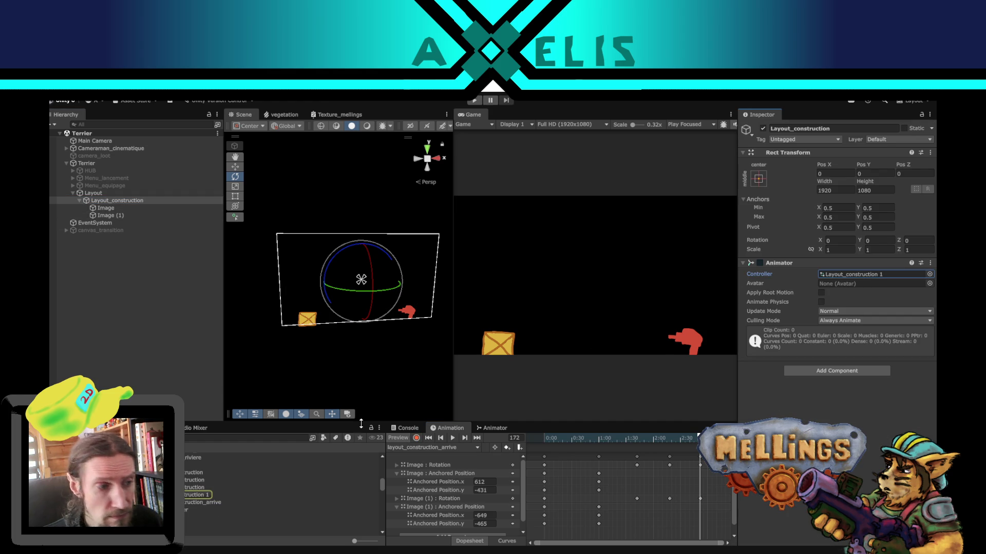
pyautogui.click(189, 496)
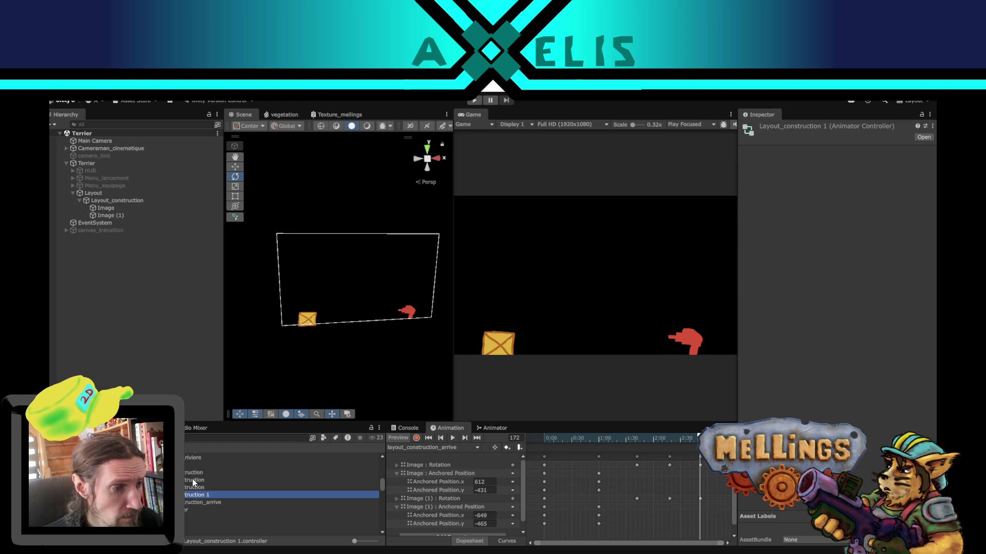
pyautogui.click(192, 482)
pyautogui.click(187, 498)
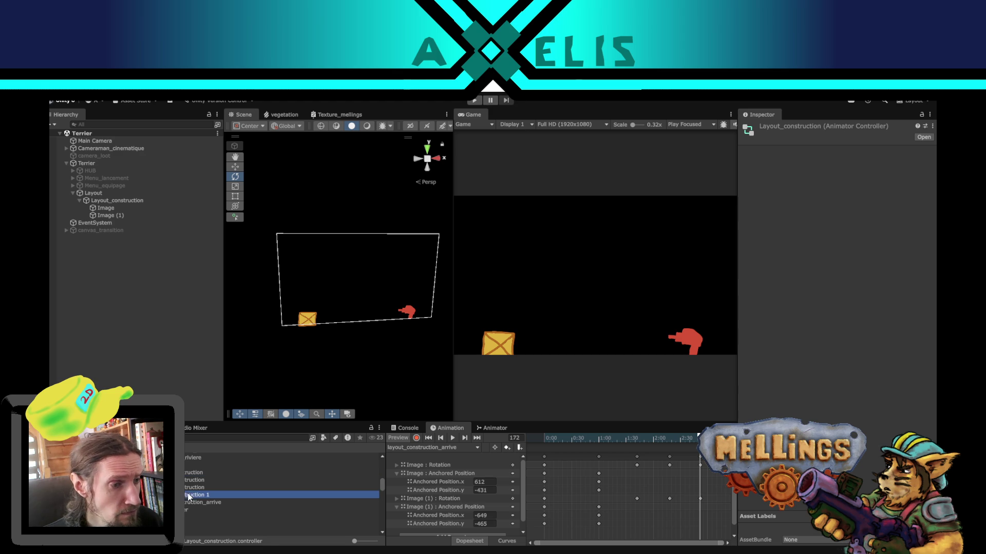
pyautogui.click(184, 482)
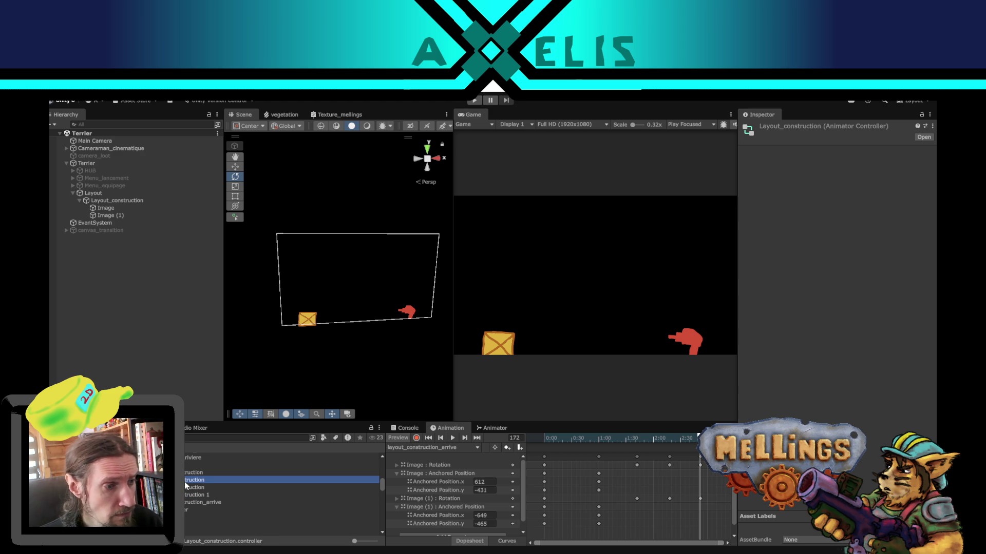
pyautogui.press('Delete')
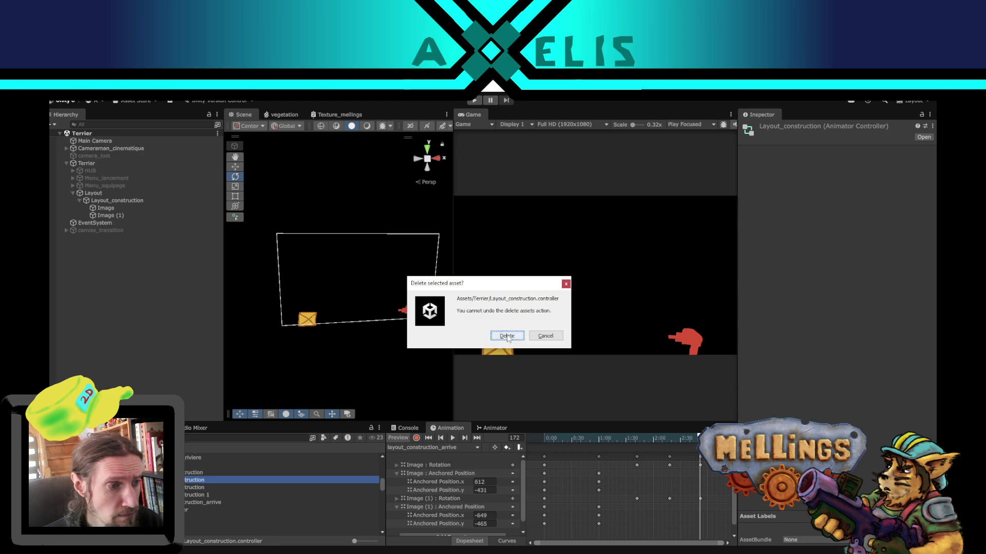
pyautogui.click(507, 337)
# Step: Rename the Layout_construction 1 controller to Layout_construction
pyautogui.click(214, 488)
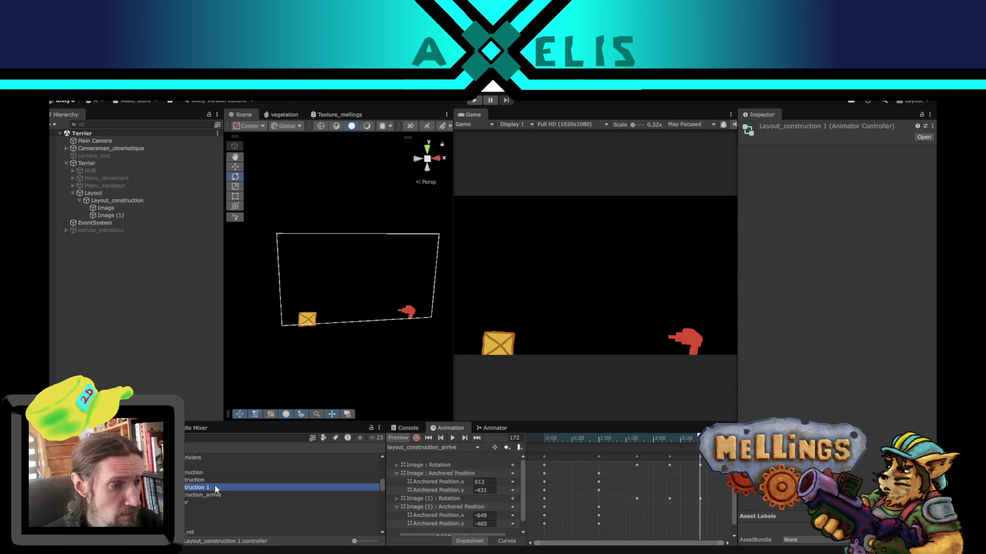
pyautogui.click(216, 485)
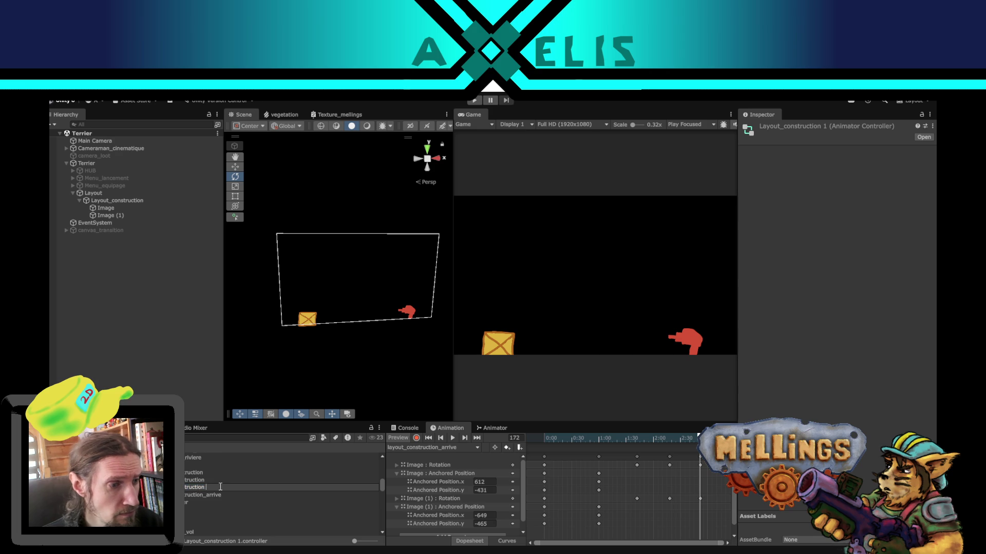
pyautogui.press('BackSpace')
pyautogui.press('BackSpace')
pyautogui.press('Return')
# Step: Show the controller's state graph in the Animator and rearrange its two state nodes
pyautogui.doubleClick(199, 495)
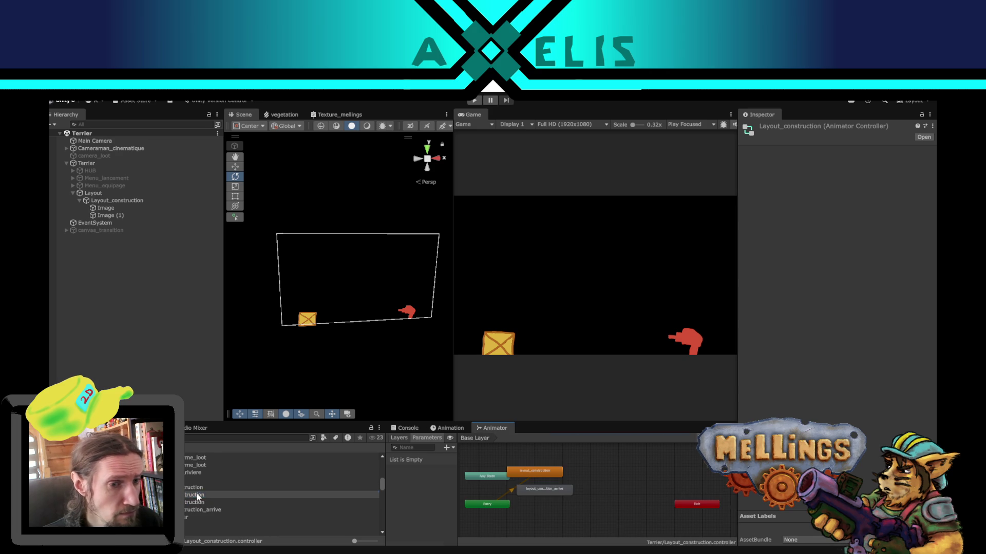
pyautogui.moveTo(578, 509); pyautogui.dragTo(620, 489)
pyautogui.scroll(2, 620, 494)
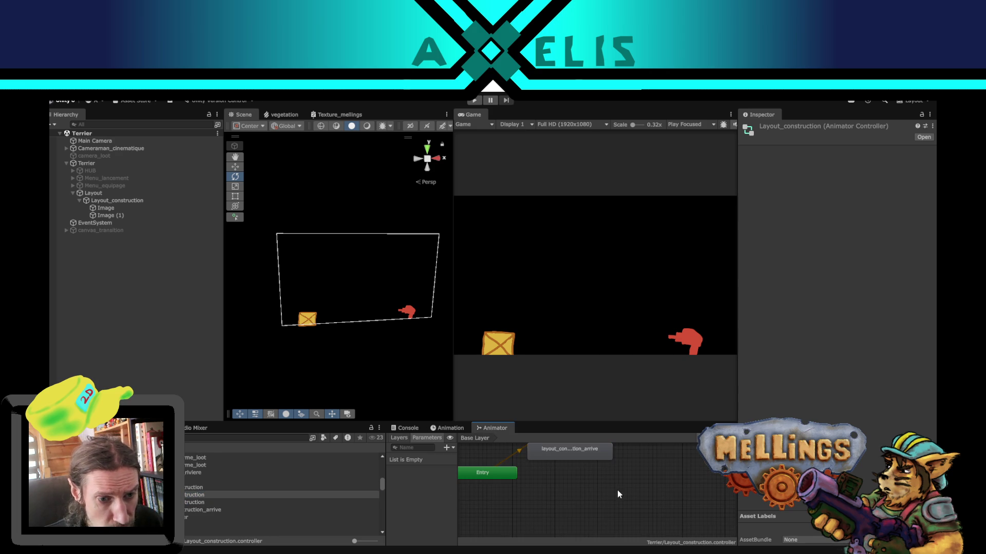
pyautogui.scroll(2, 617, 491)
pyautogui.scroll(1, 635, 501)
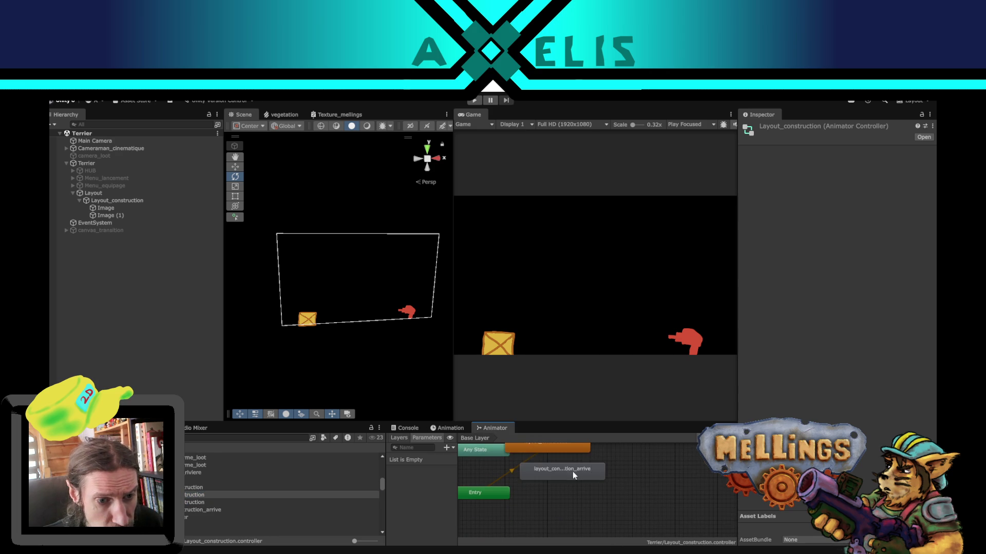
pyautogui.moveTo(572, 471); pyautogui.dragTo(666, 481)
pyautogui.moveTo(556, 450)
pyautogui.mouseDown()
pyautogui.moveTo(585, 509)
pyautogui.moveTo(576, 523)
pyautogui.mouseUp()
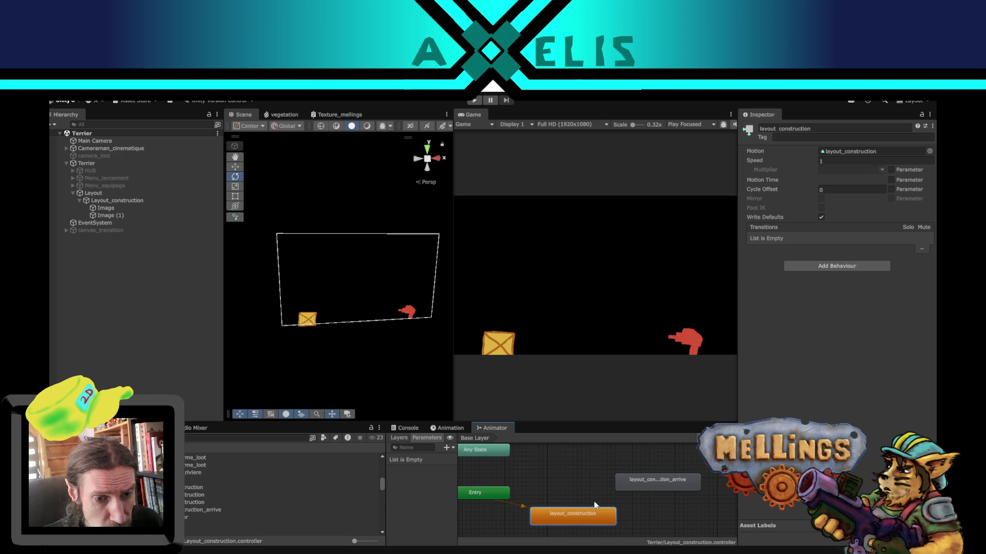
pyautogui.moveTo(597, 477)
pyautogui.mouseDown()
pyautogui.moveTo(576, 452)
pyautogui.moveTo(584, 463)
pyautogui.mouseUp()
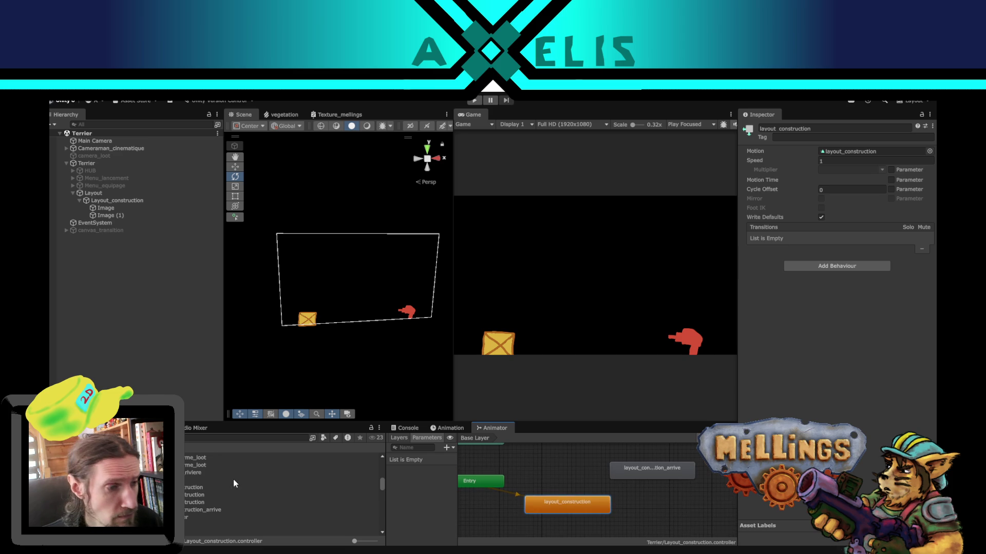
# Step: Turn off Loop Time on the layout_construction and layout_construction_arrive clips
pyautogui.click(200, 488)
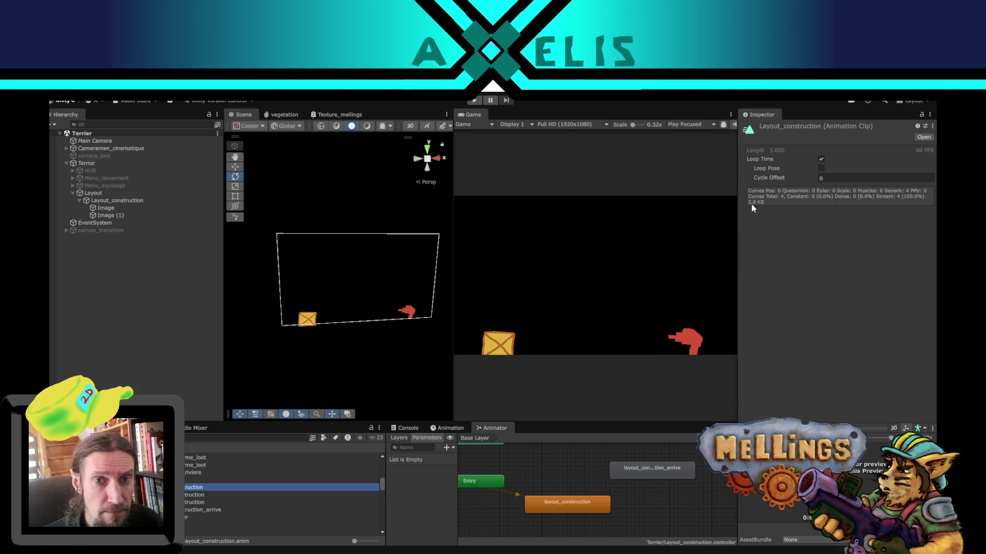
pyautogui.click(820, 159)
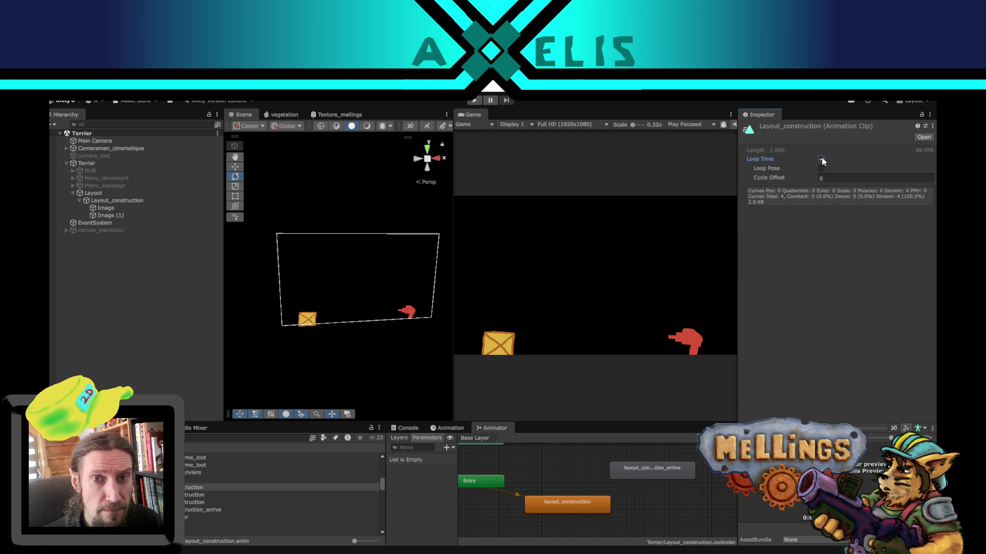
pyautogui.click(205, 510)
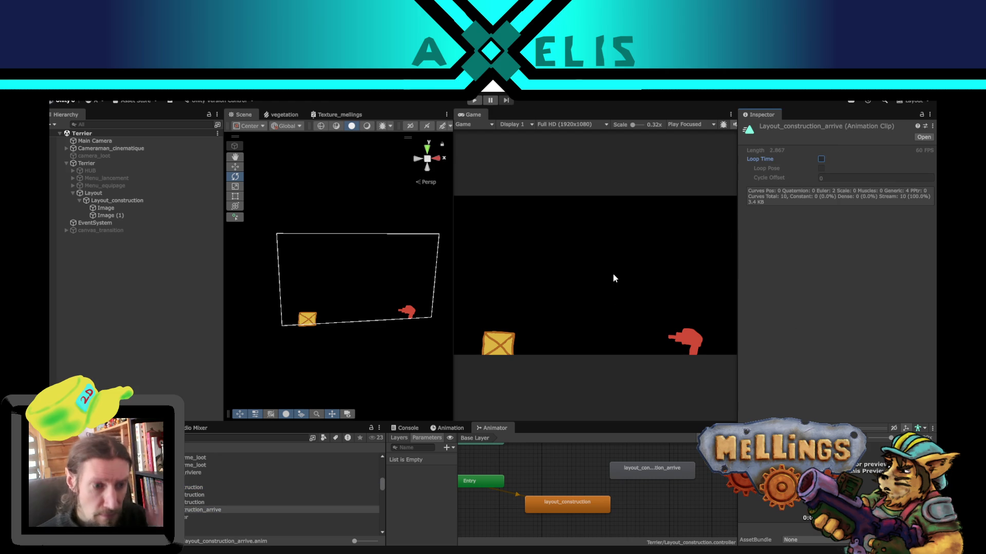
pyautogui.rightClick(570, 501)
# Step: Add a transition from layout_construction to the arrive state with a new Trigger parameter Construit
pyautogui.click(606, 440)
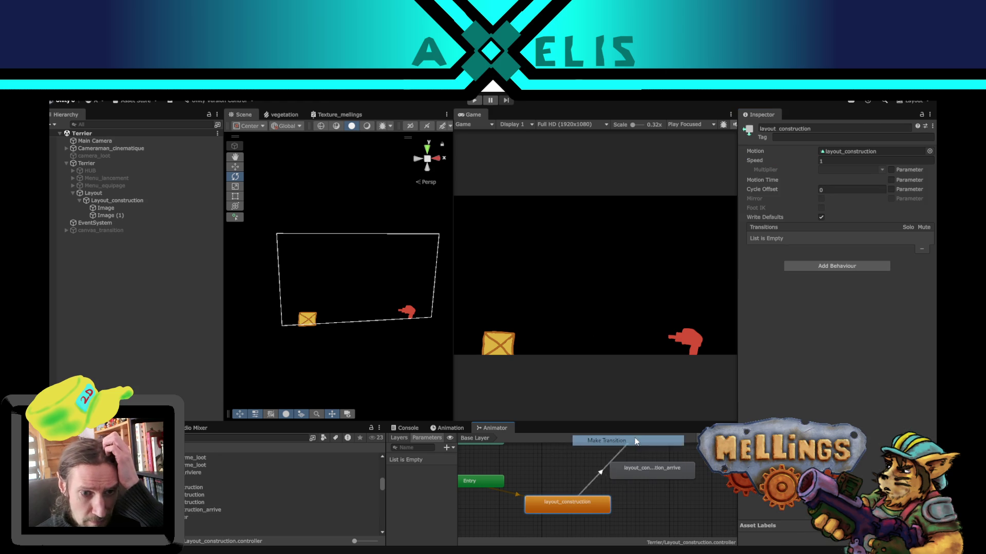
pyautogui.click(644, 469)
pyautogui.click(447, 447)
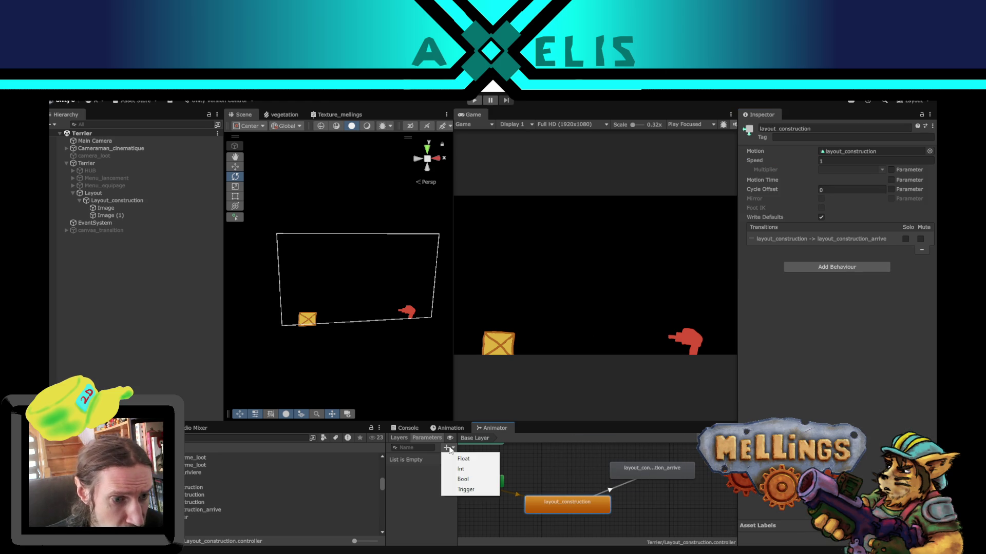
pyautogui.click(471, 488)
pyautogui.write('Construit')
pyautogui.press('Return')
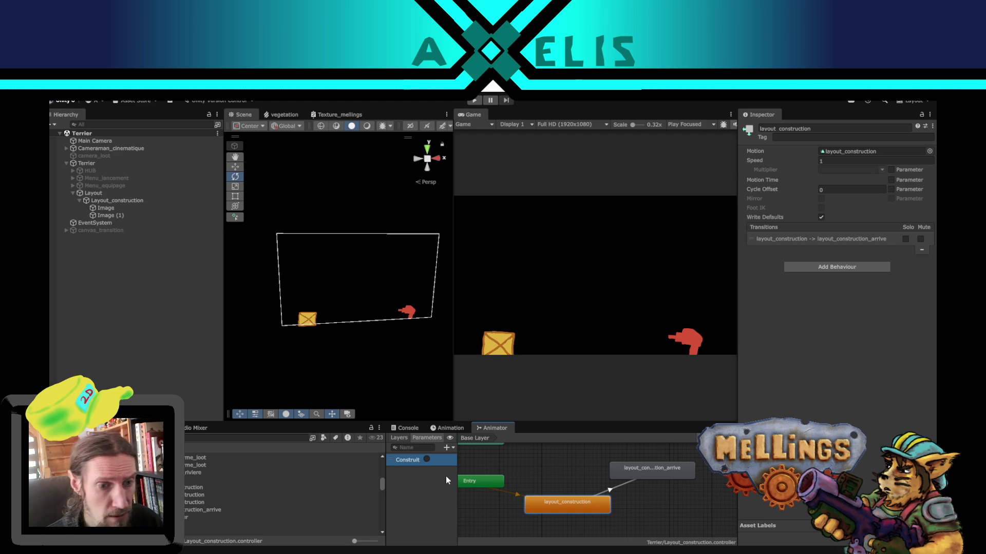
# Step: Move the arrive state above and add a transition from layout_construction_arrive back into layout_construction
pyautogui.click(482, 481)
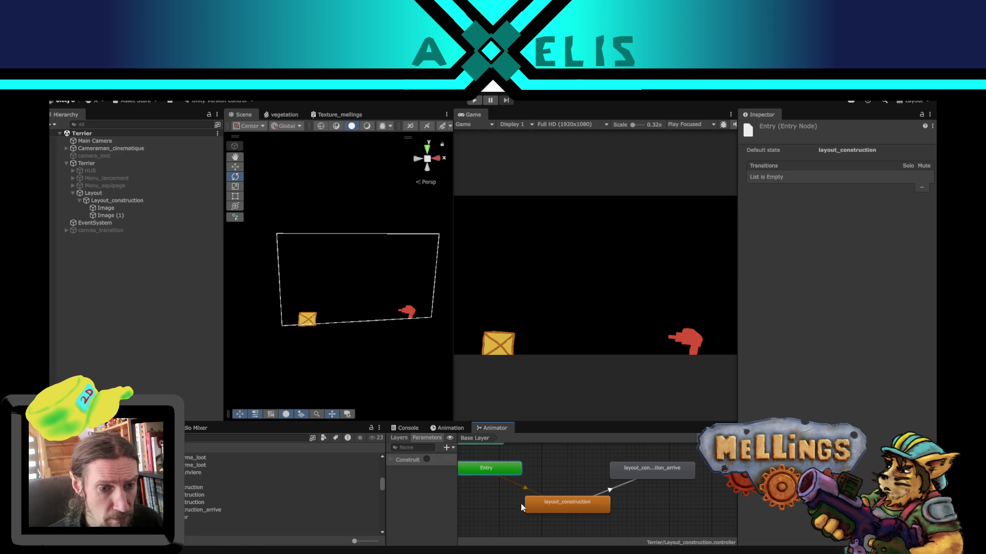
pyautogui.doubleClick(604, 502)
pyautogui.moveTo(624, 468); pyautogui.dragTo(556, 458)
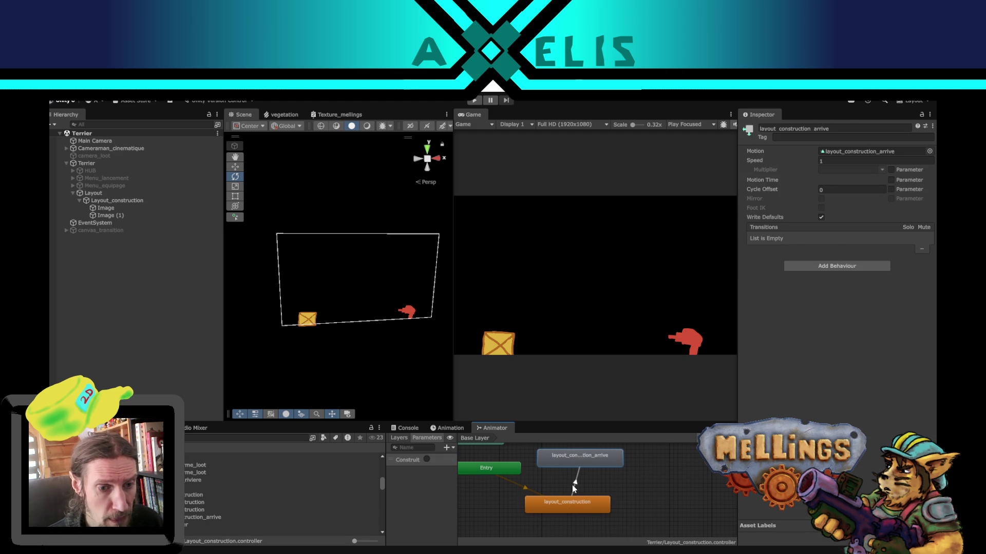
pyautogui.click(576, 460)
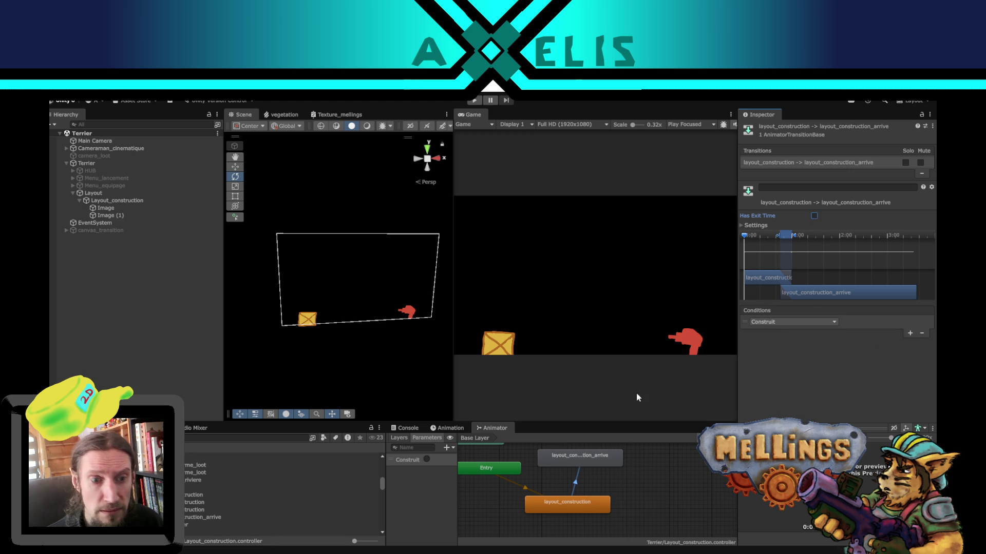
pyautogui.rightClick(582, 455)
pyautogui.click(610, 463)
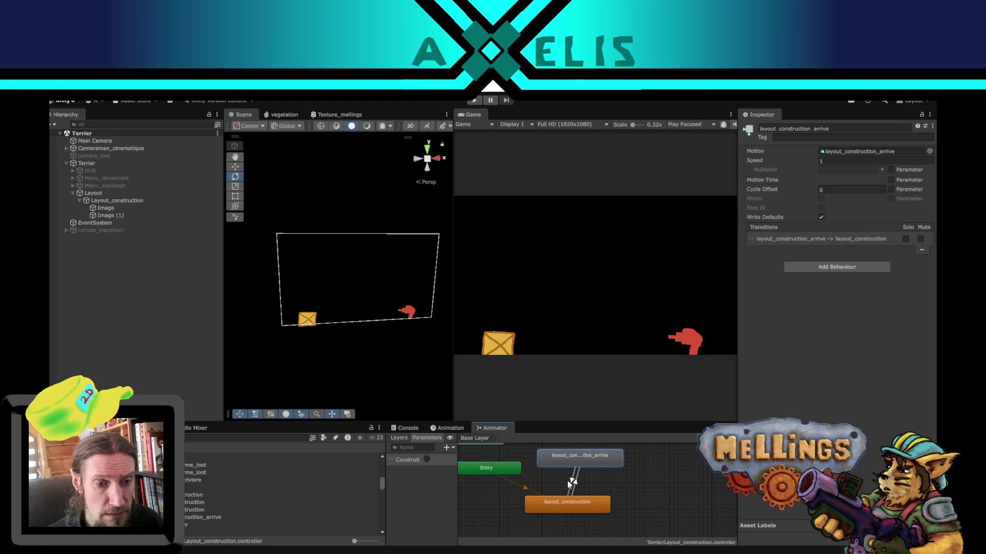
pyautogui.click(570, 501)
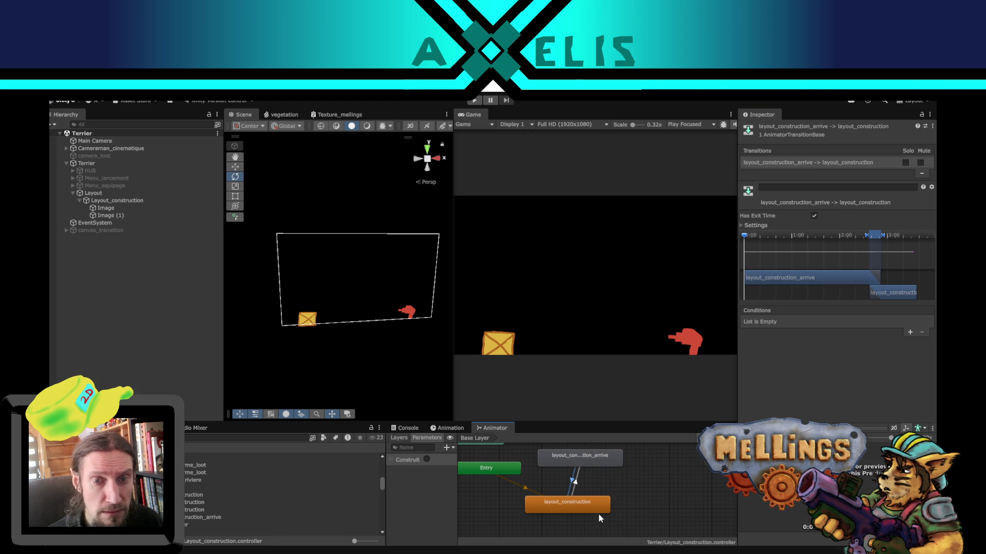
pyautogui.click(183, 339)
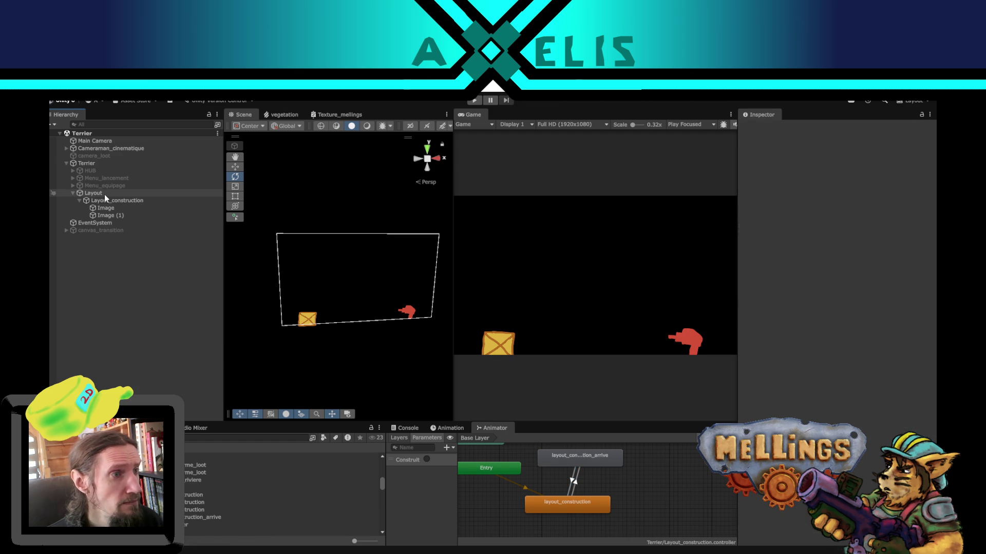
pyautogui.click(104, 163)
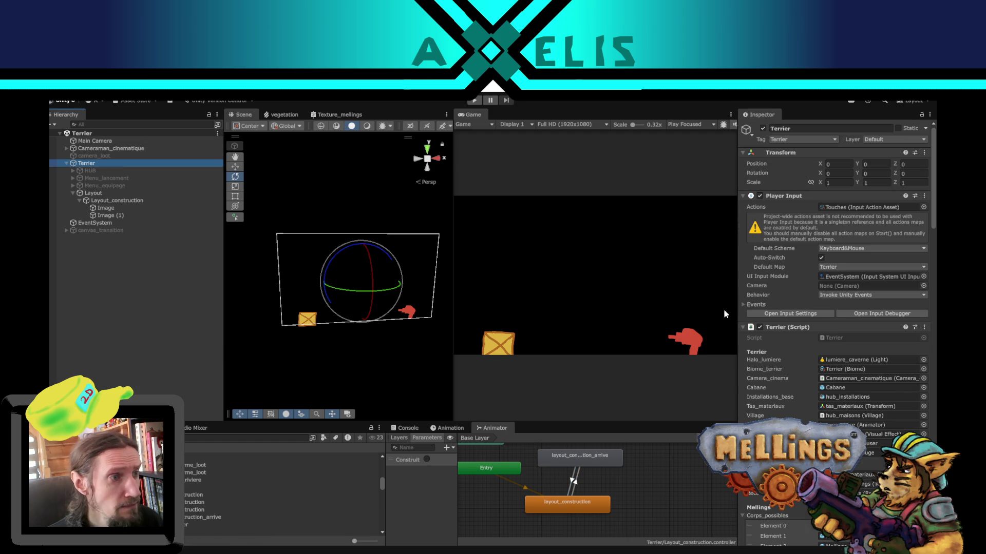
pyautogui.scroll(-5, 840, 358)
pyautogui.scroll(-5, 839, 358)
pyautogui.scroll(-5, 840, 358)
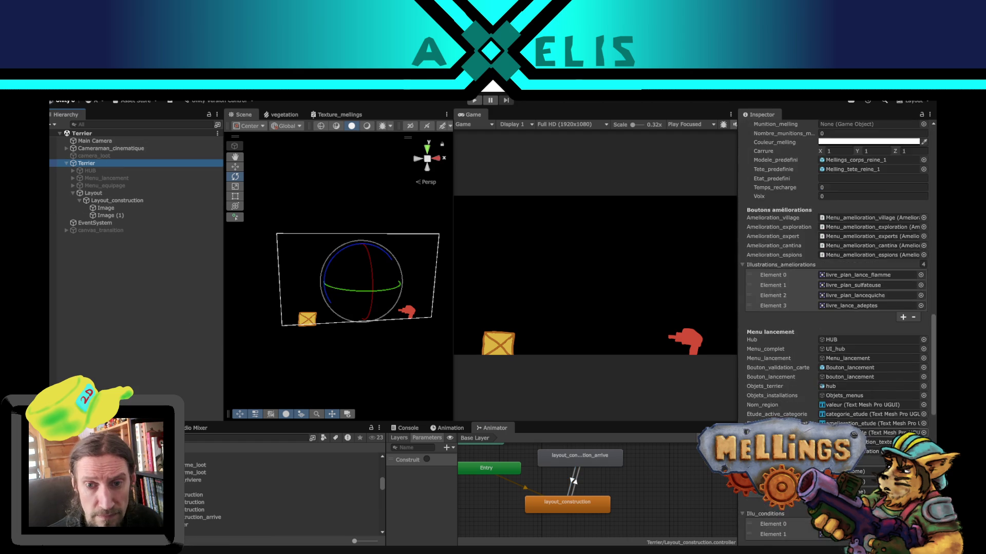
pyautogui.scroll(-5, 839, 359)
pyautogui.scroll(-5, 836, 331)
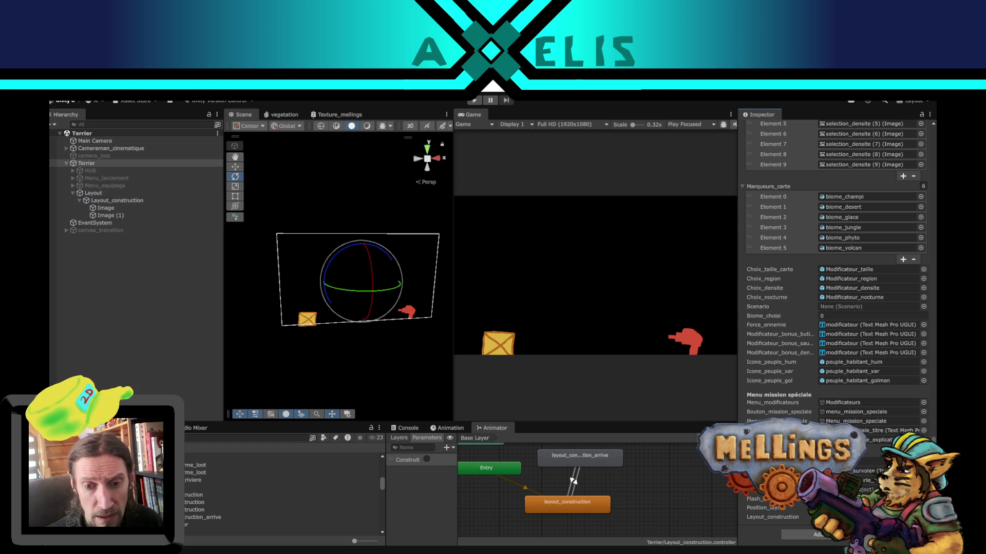
pyautogui.click(84, 310)
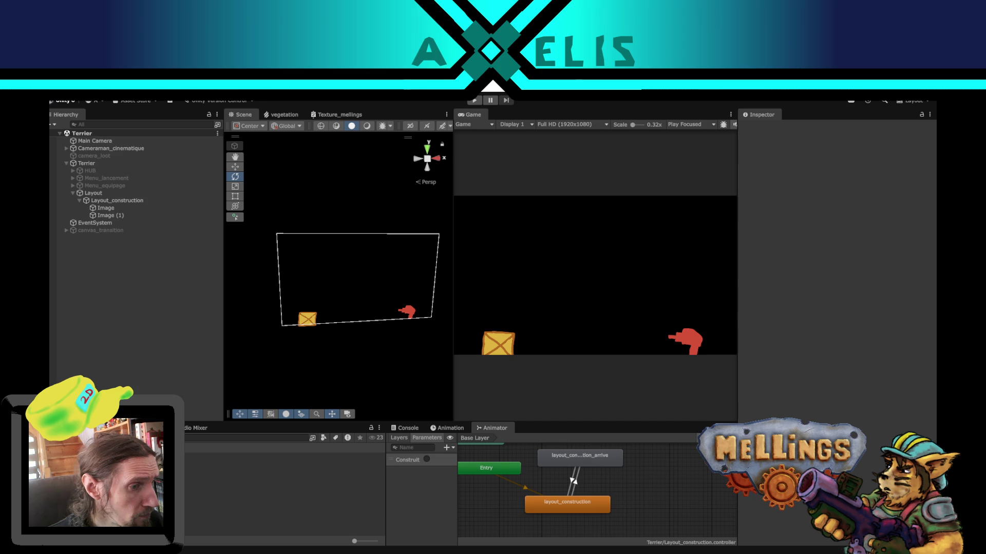
# Step: Load the Intro scene and start the game in Play mode
pyautogui.doubleClick(115, 486)
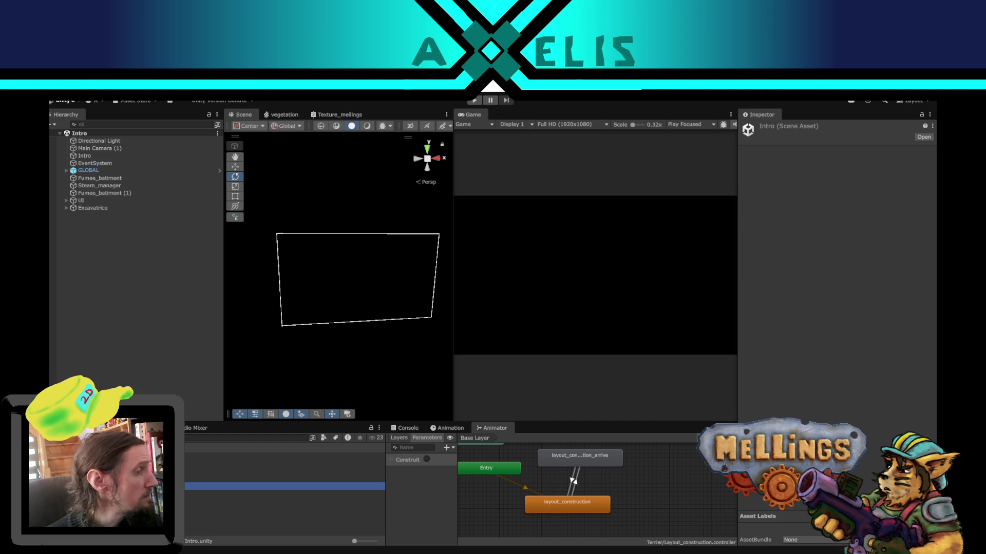
pyautogui.click(474, 101)
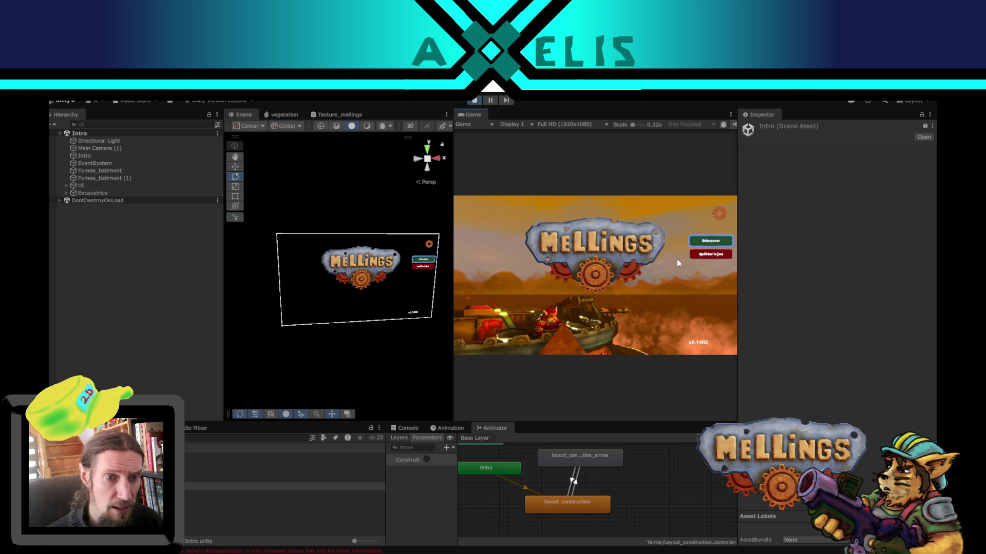
# Step: From the intro menu enter the Terrier cave via Démarrer and bring up the Excavatrice construction book
pyautogui.click(711, 241)
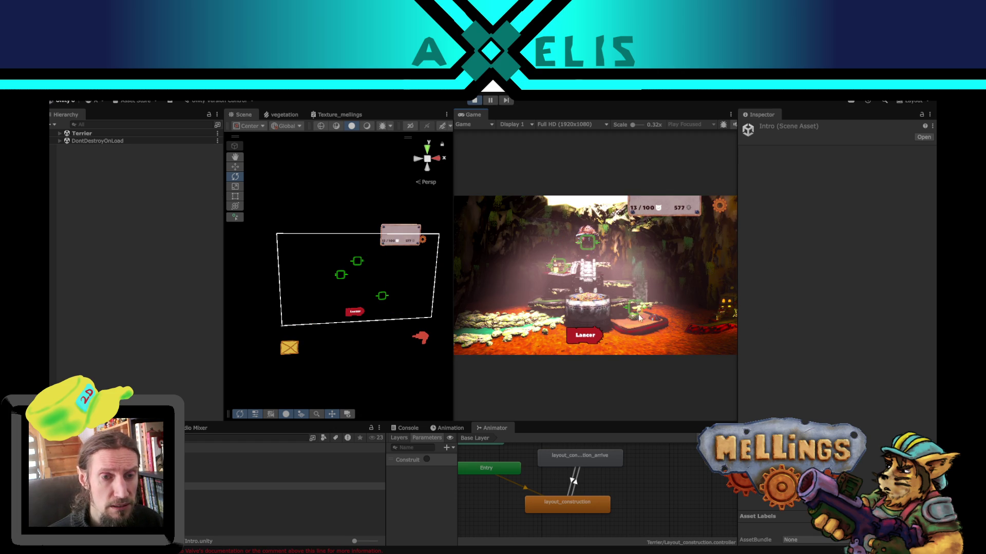
pyautogui.click(590, 248)
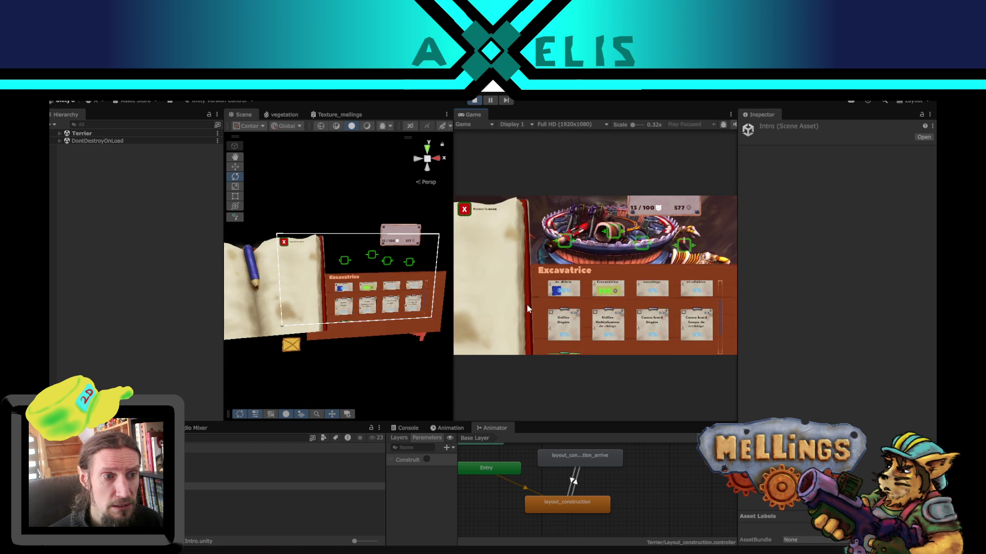
# Step: Expand Terrier > Terrier > Layout and move Layout directly under the root Terrier, above HUB
pyautogui.click(60, 134)
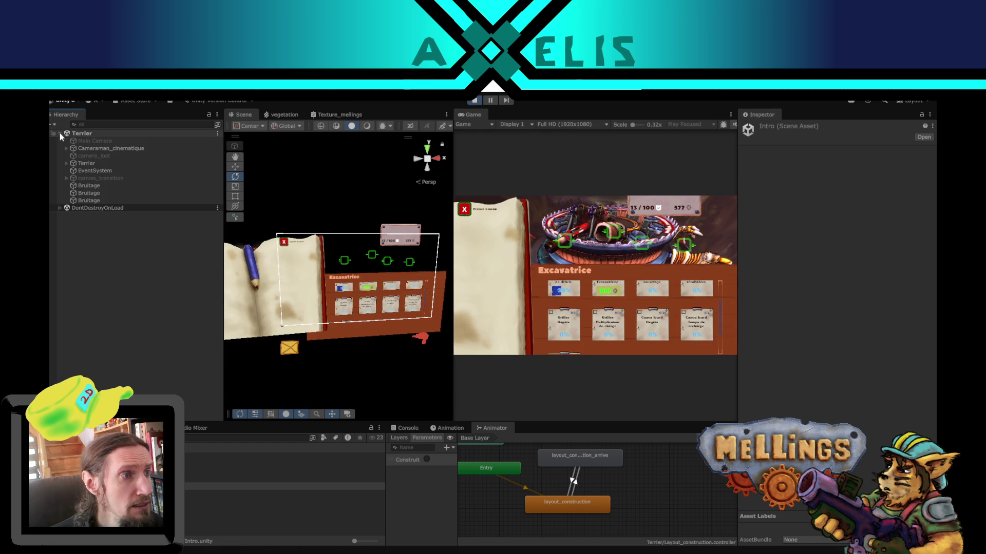
pyautogui.click(67, 163)
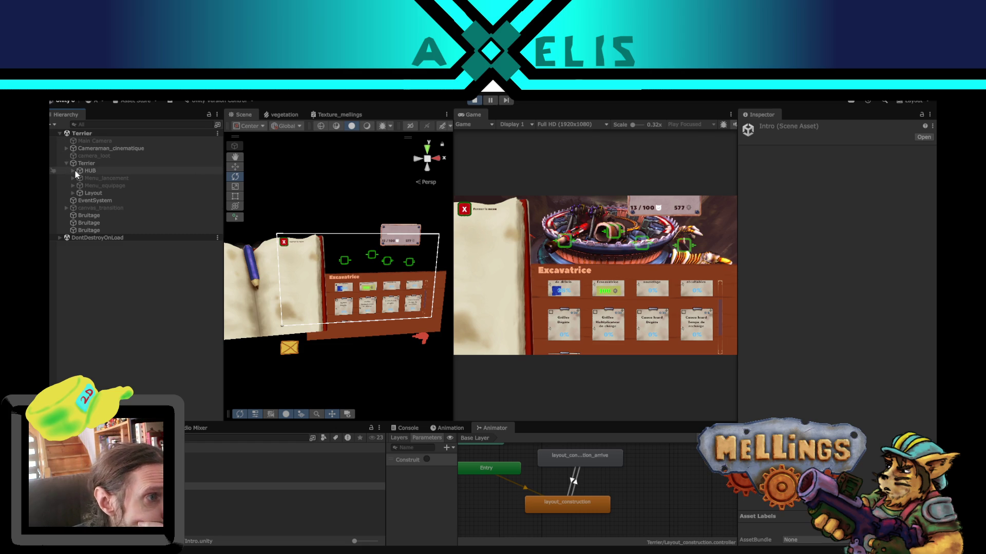
pyautogui.click(73, 193)
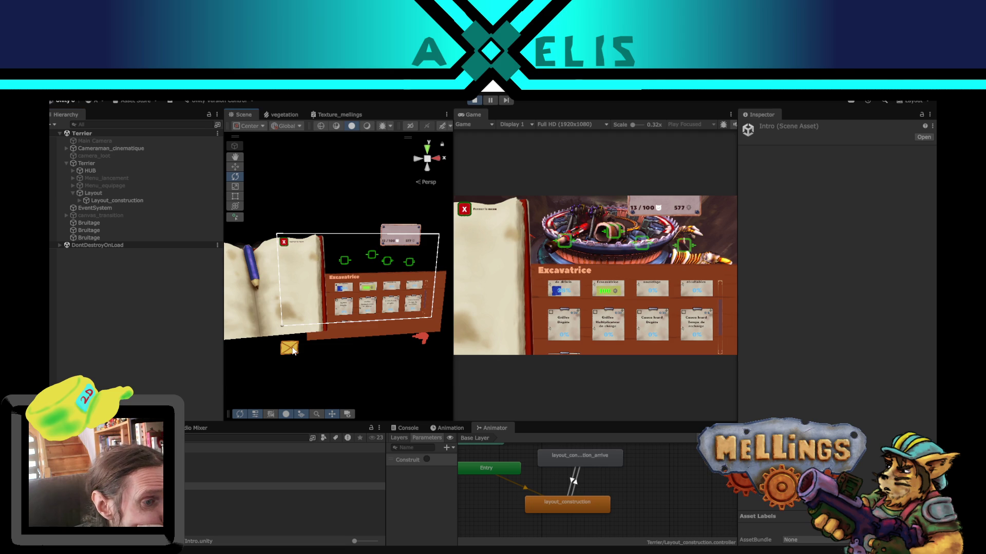
pyautogui.click(293, 350)
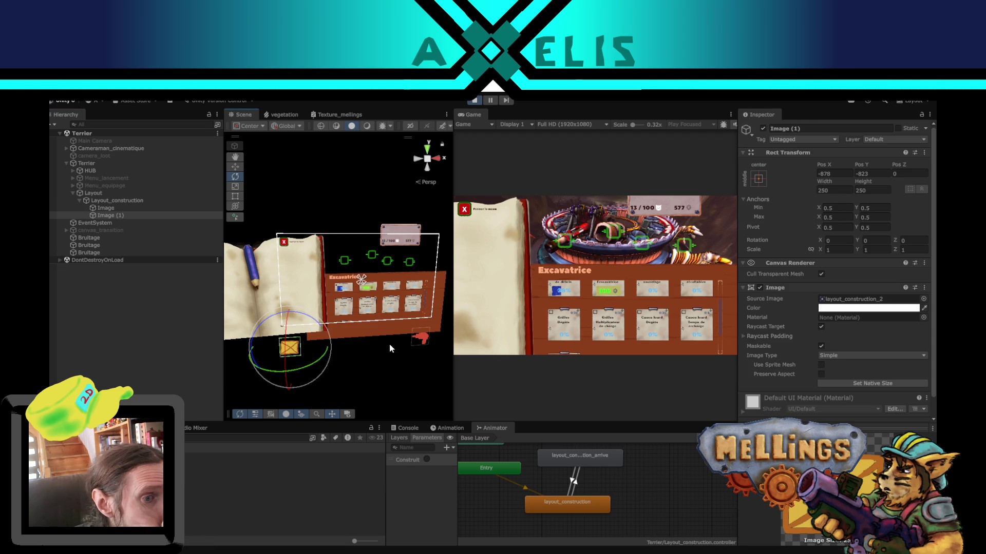
pyautogui.click(369, 326)
pyautogui.scroll(-3, 159, 302)
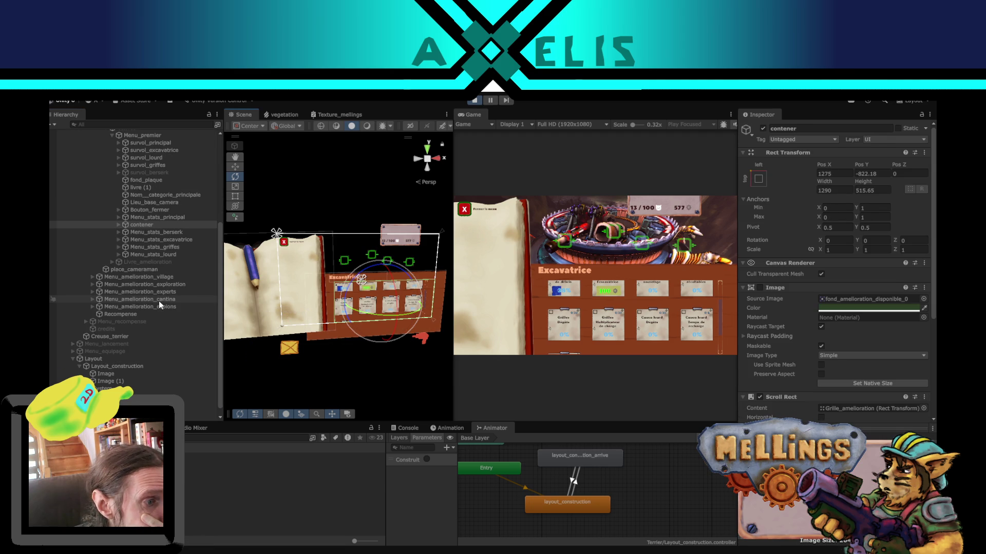
pyautogui.scroll(-2, 159, 301)
pyautogui.scroll(-3, 149, 301)
pyautogui.click(93, 358)
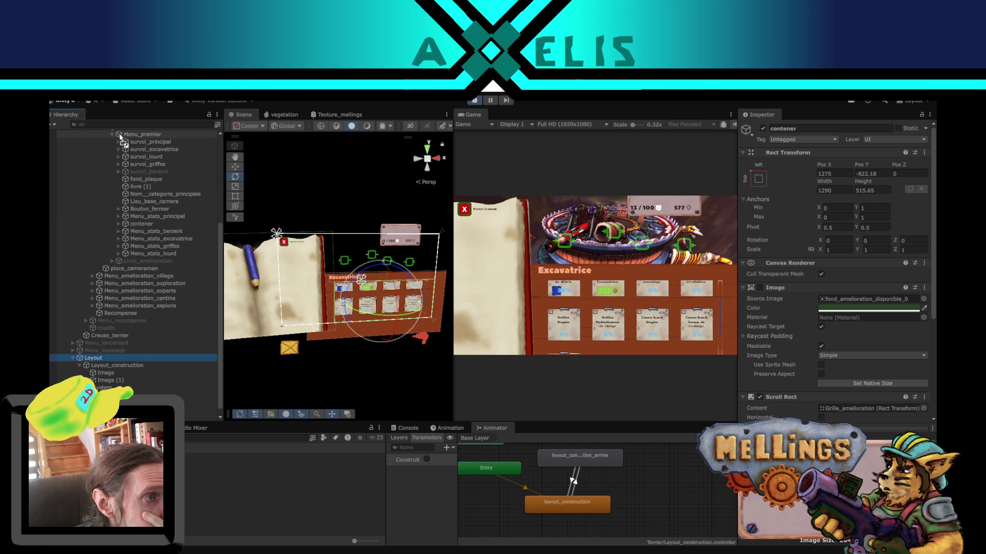
pyautogui.scroll(2, 123, 133)
pyautogui.scroll(2, 121, 136)
pyautogui.scroll(2, 120, 131)
pyautogui.scroll(2, 120, 131)
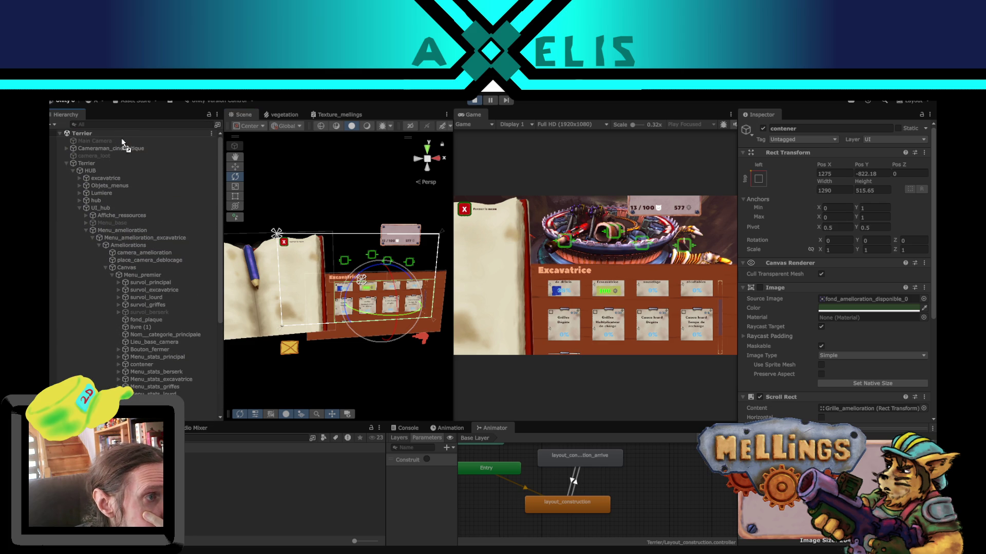
pyautogui.moveTo(99, 168); pyautogui.dragTo(81, 159)
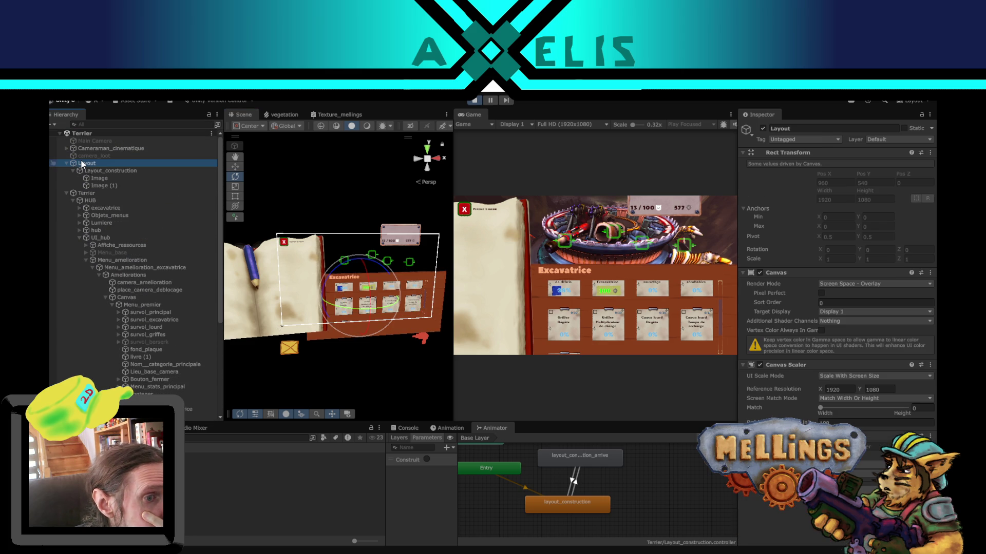
pyautogui.click(616, 257)
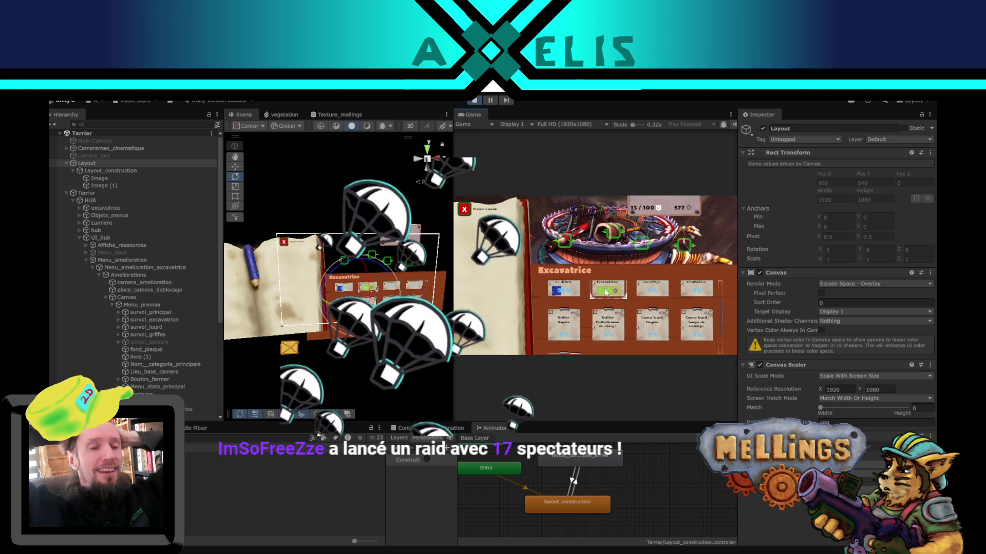
# Step: Buy the Durabilité de l'excavatrice upgrade in the running game, leaving 477 materials
pyautogui.click(606, 292)
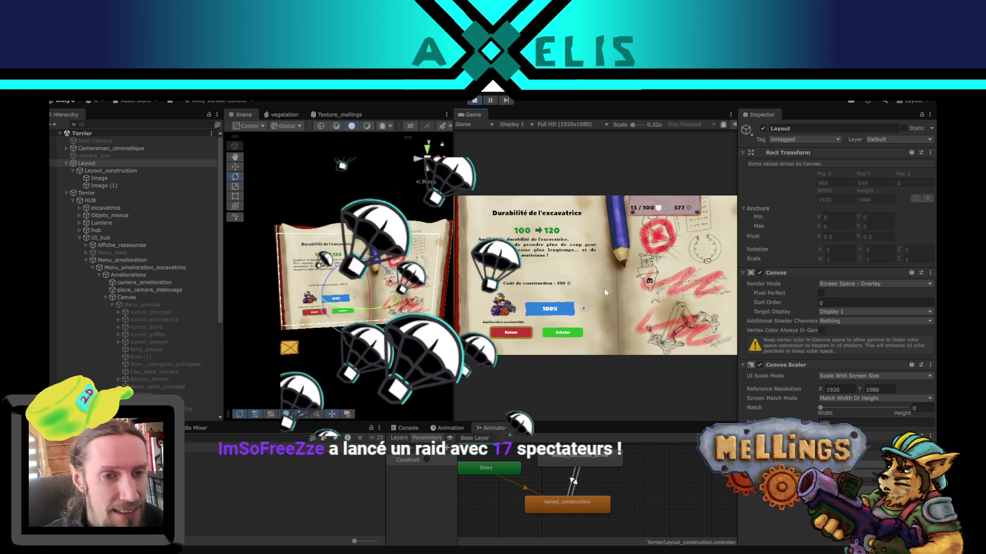
pyautogui.click(571, 333)
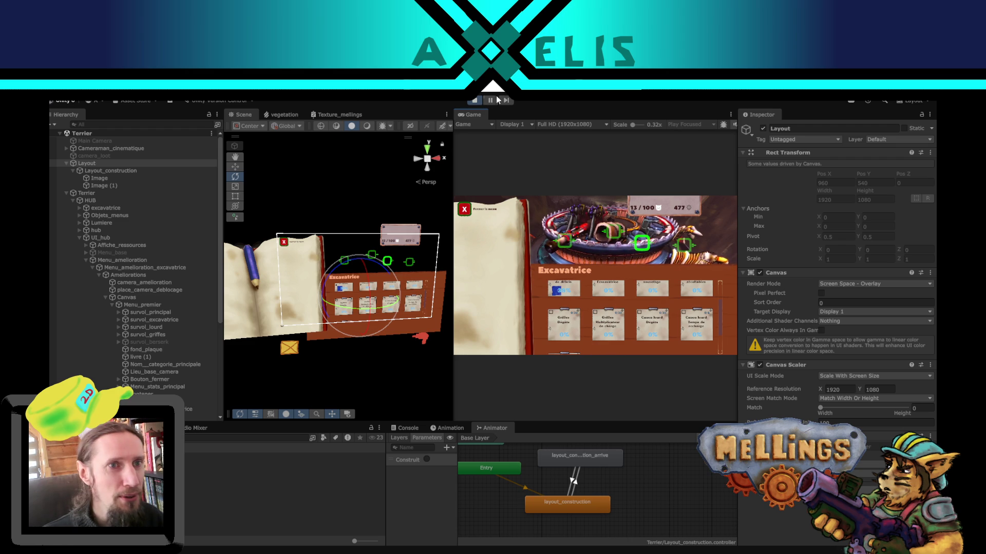
pyautogui.click(672, 122)
# Step: Maximize the running Game view so it fills the editor window
pyautogui.click(681, 143)
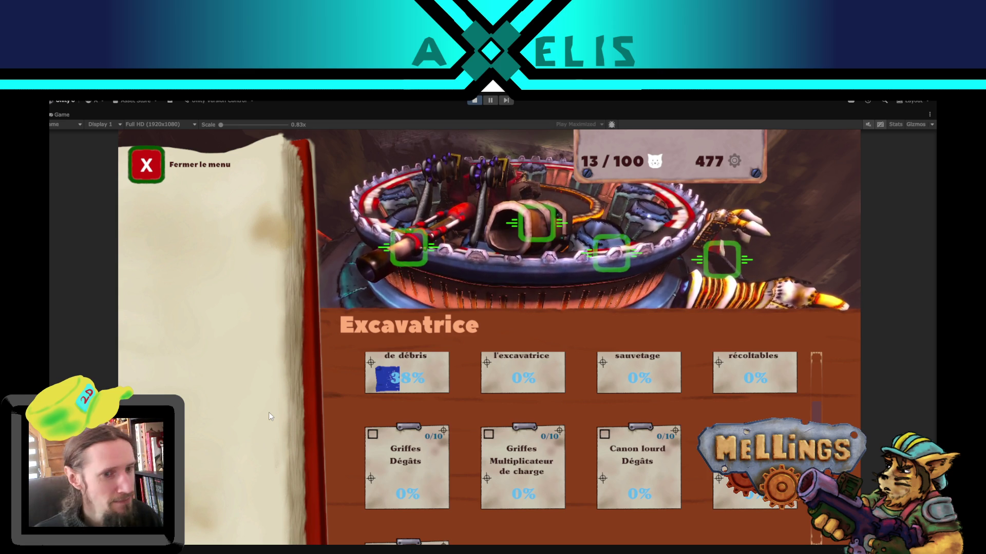
pyautogui.scroll(3, 809, 357)
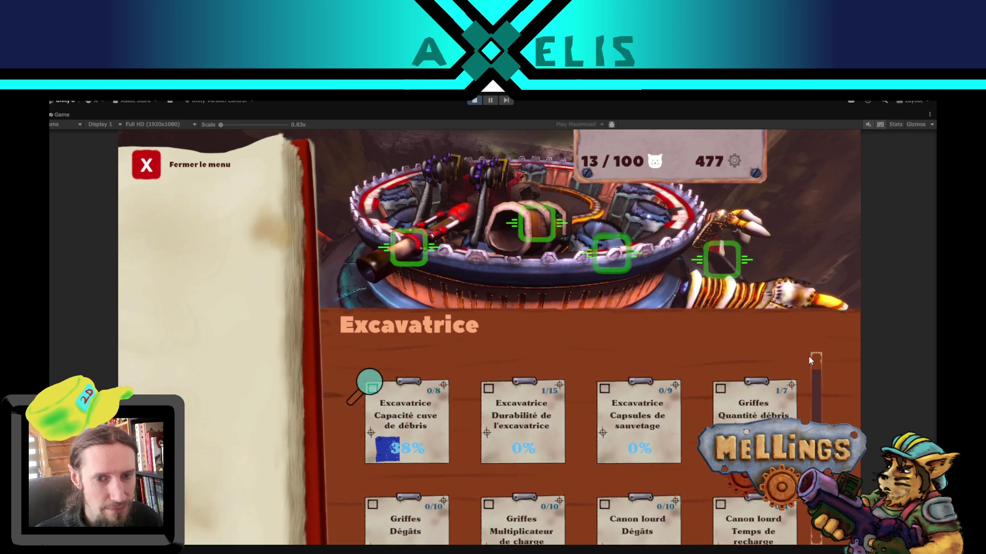
# Step: Start studying the Durabilité de l'excavatrice blueprint, then leave the Excavatrice menu
pyautogui.click(554, 452)
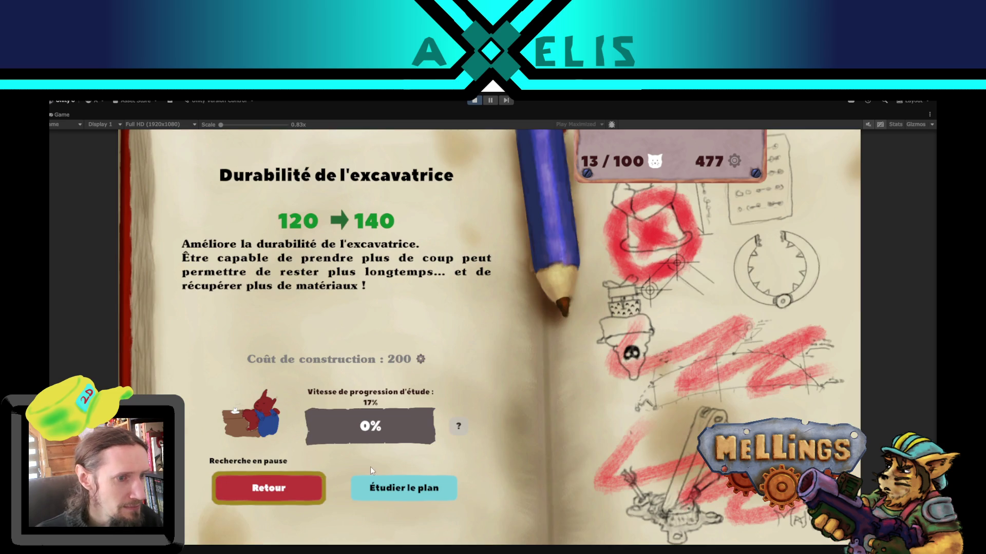
pyautogui.click(405, 486)
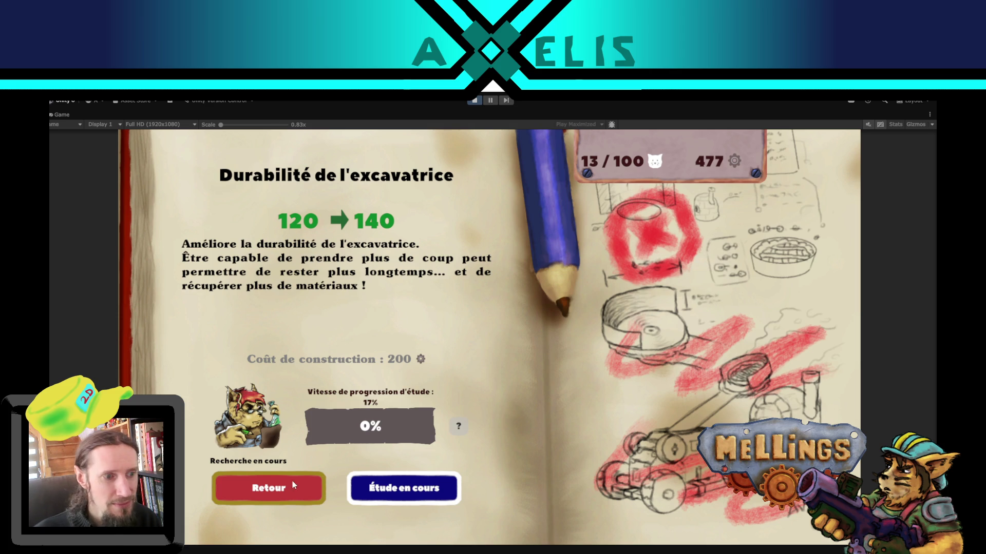
pyautogui.click(279, 491)
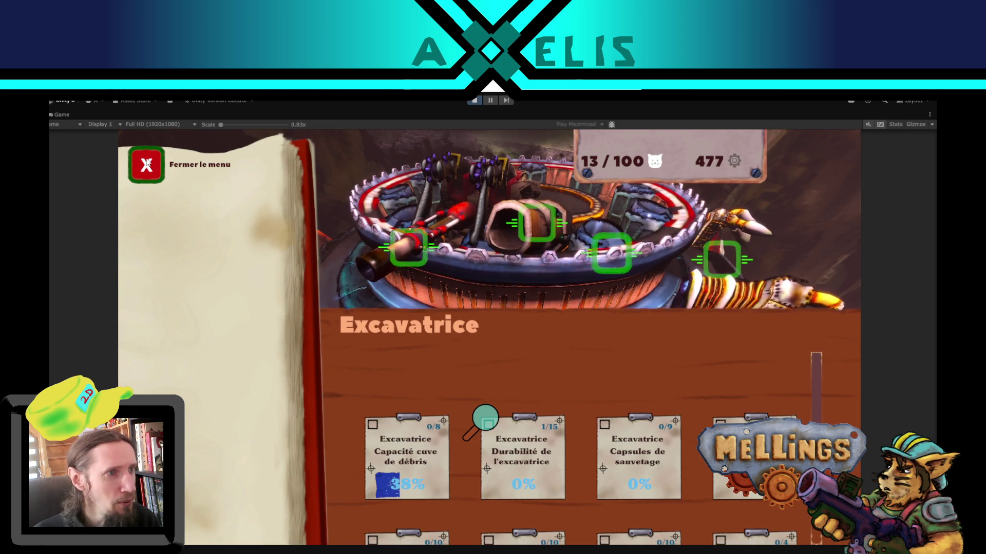
pyautogui.press('Escape')
# Step: Buy the Habitations upgrade in the Village menu, confirming the 200-material cost
pyautogui.click(608, 433)
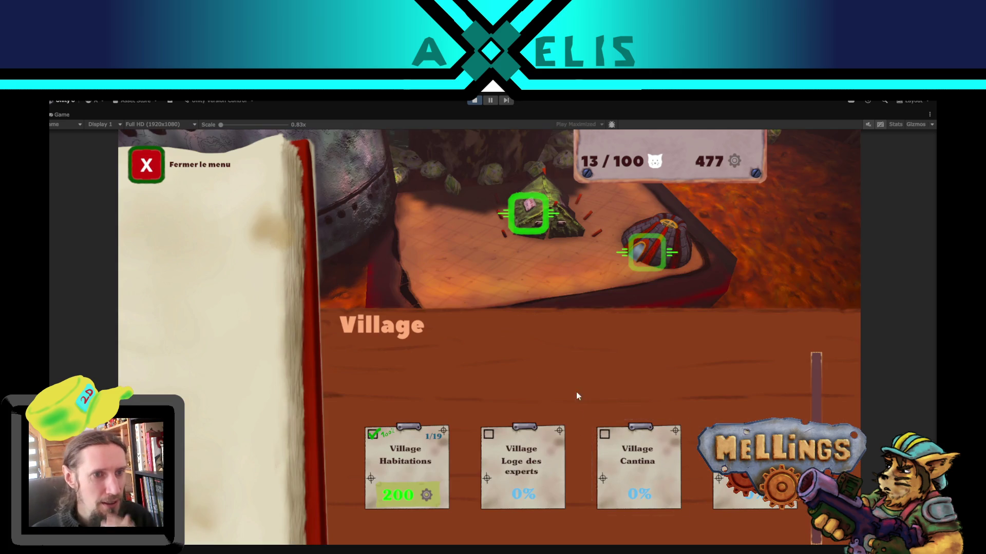
pyautogui.click(429, 469)
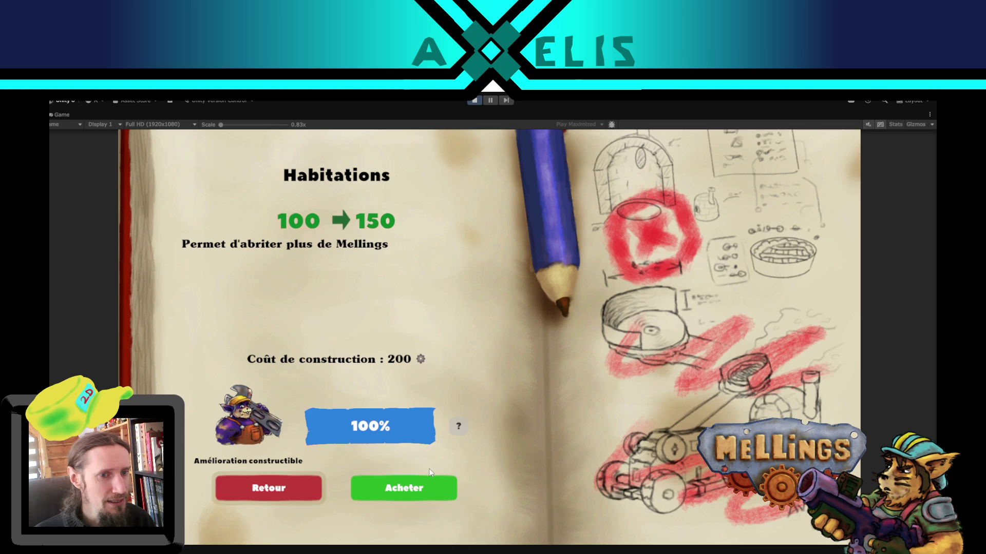
pyautogui.click(423, 489)
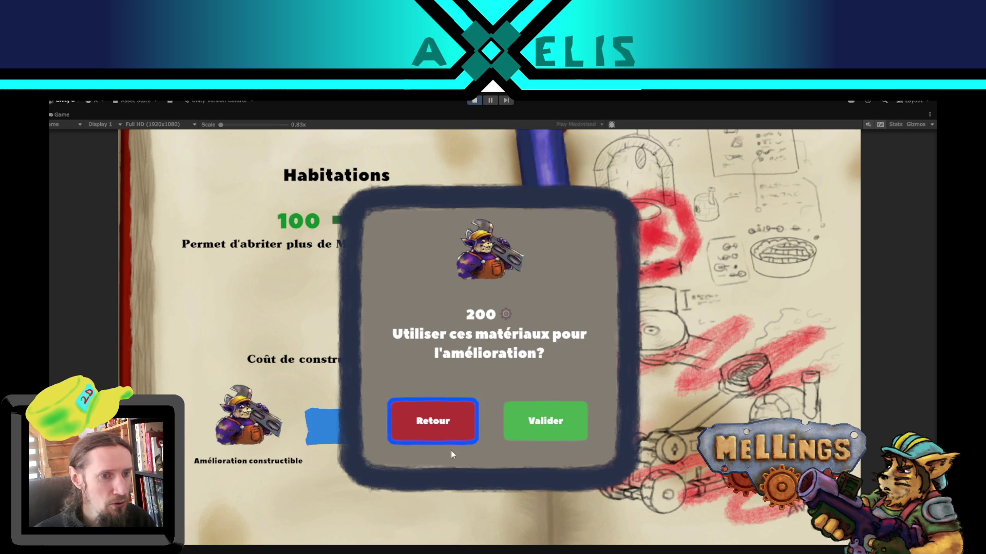
pyautogui.click(525, 423)
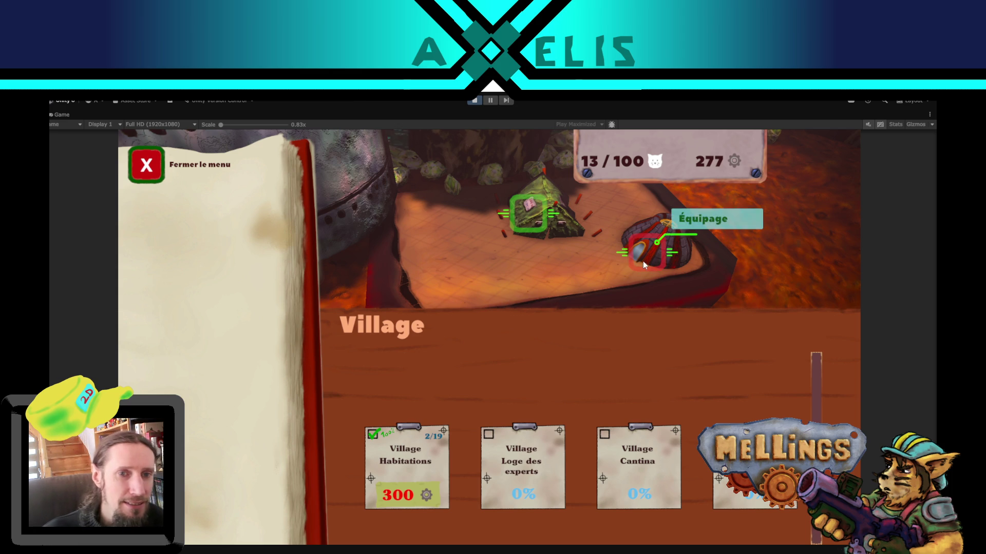
# Step: Leave the Village menu and bring up the expedition panel with Lancer
pyautogui.click(139, 167)
pyautogui.click(477, 488)
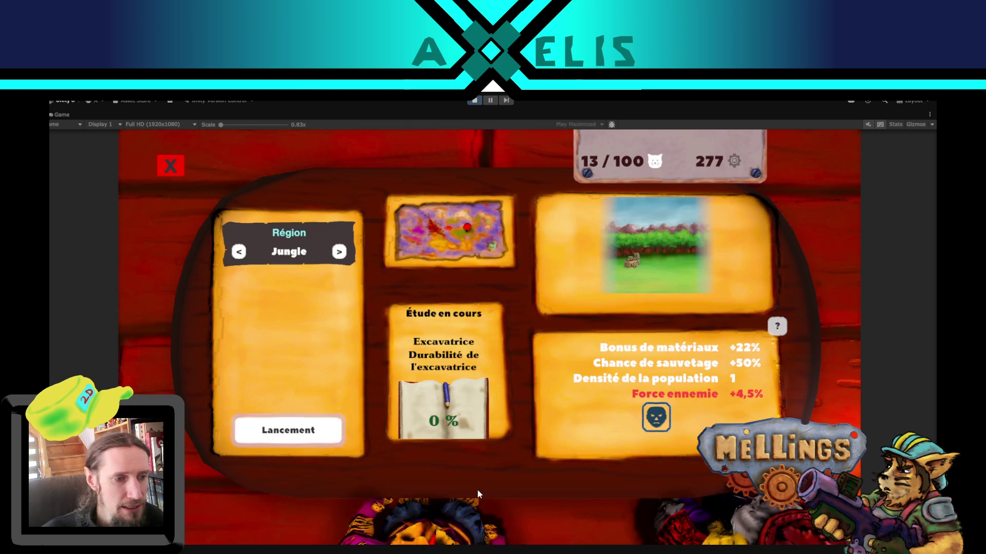
# Step: Launch the expedition to the Jungle region with Lancement, then pause once the level loads
pyautogui.click(171, 168)
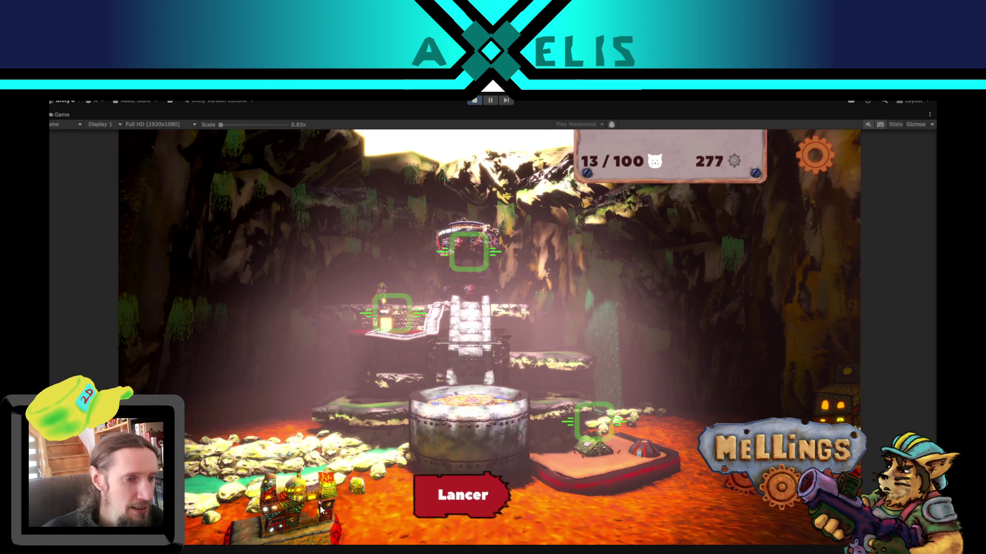
pyautogui.click(457, 498)
pyautogui.click(313, 419)
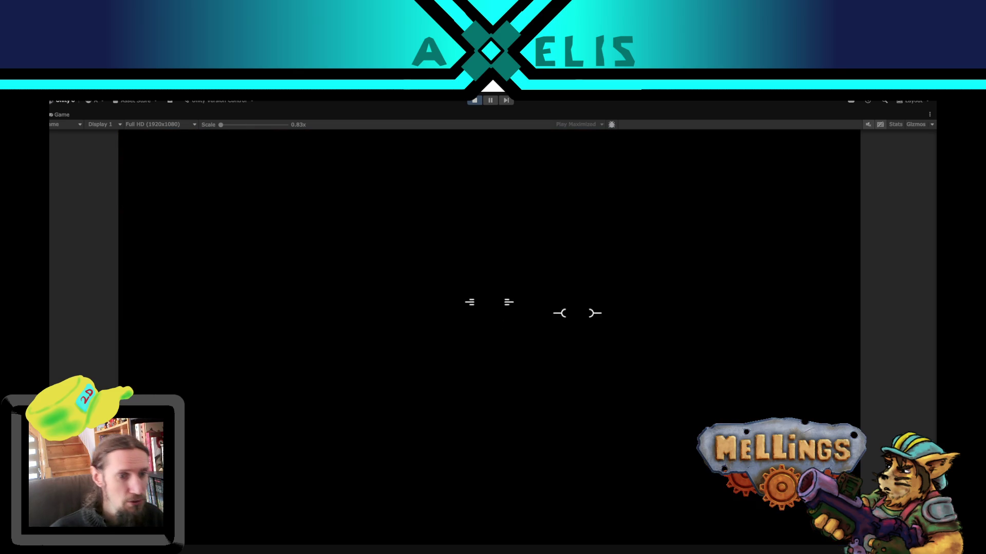
pyautogui.press('Escape')
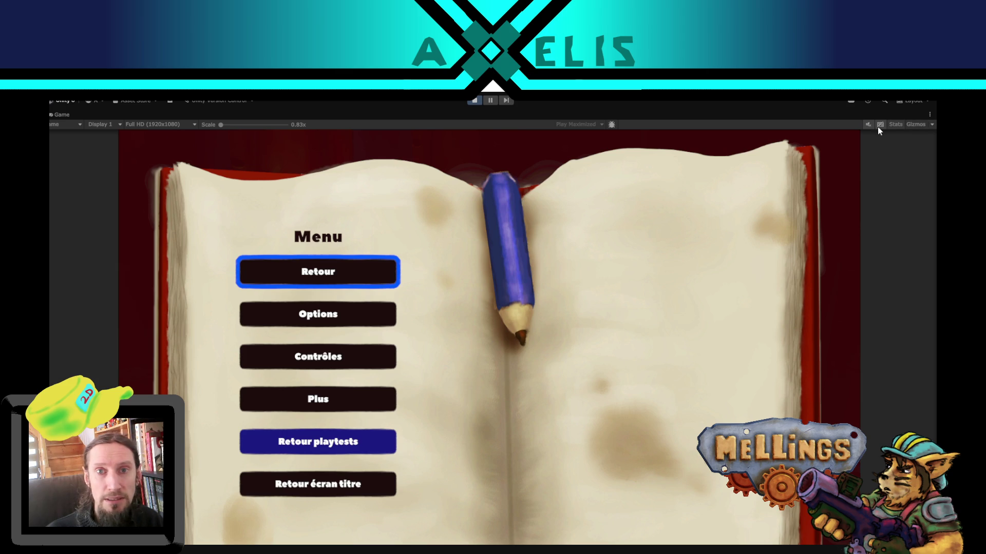
# Step: Resume via Retour, fire bolts into the jungle and send the claws toward the central tower
pyautogui.click(350, 269)
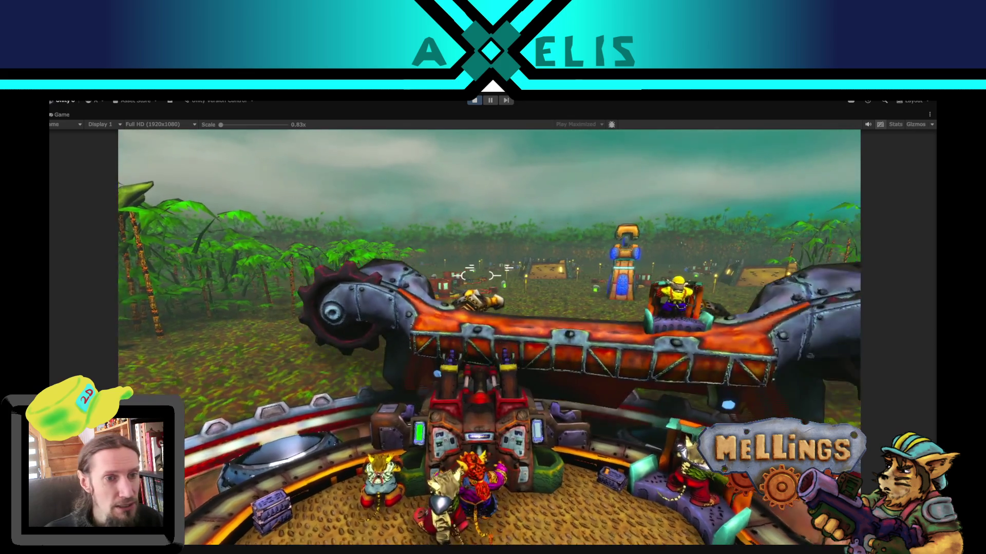
pyautogui.click(466, 271)
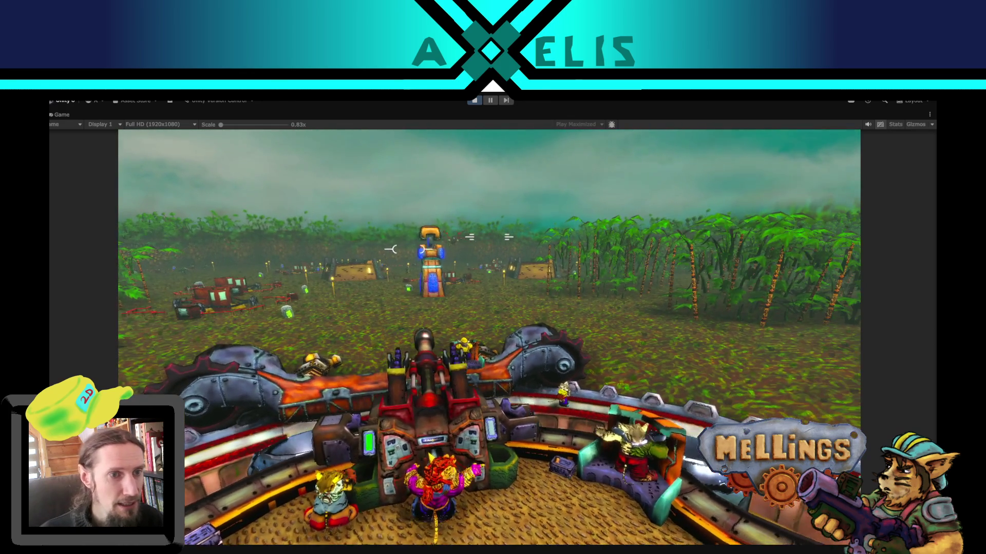
pyautogui.click(431, 255)
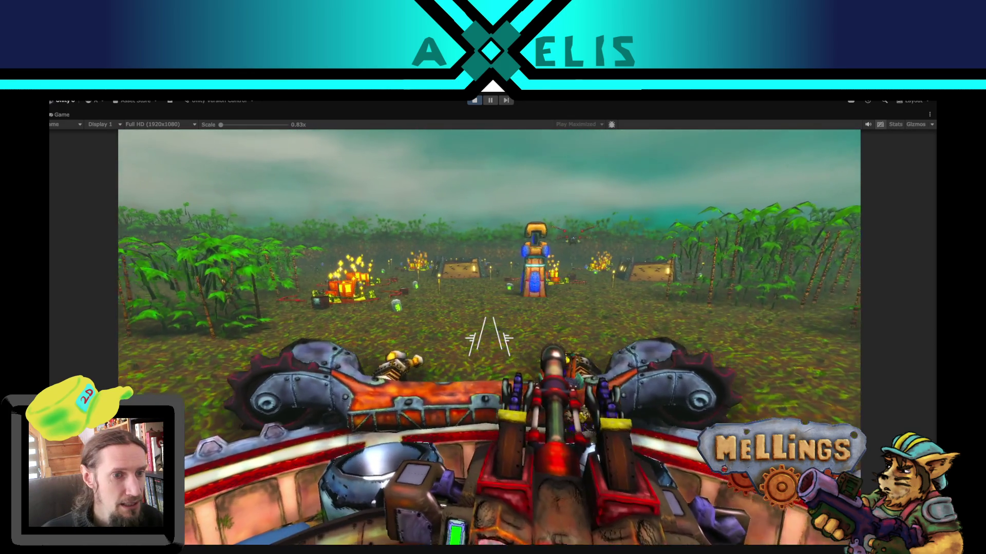
pyautogui.rightClick(490, 337)
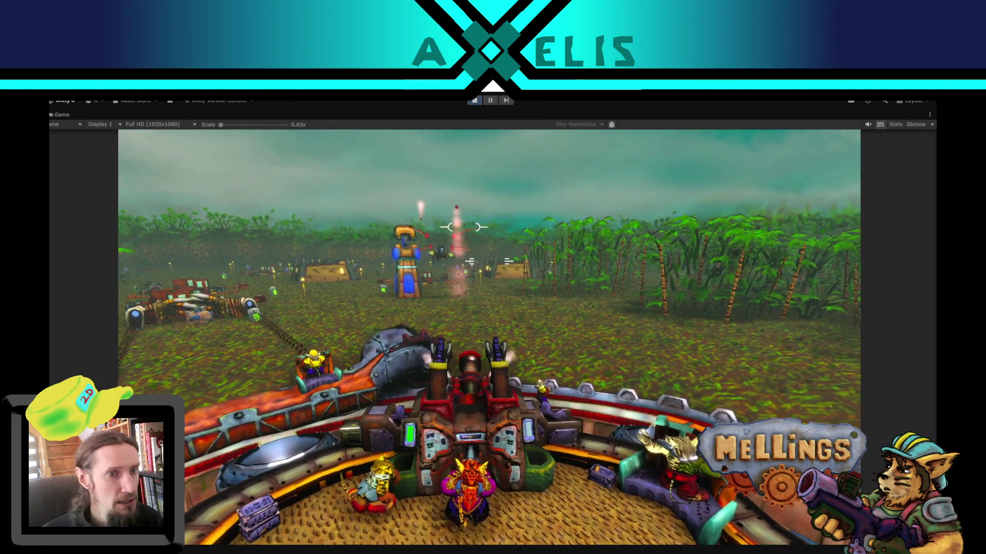
pyautogui.rightClick(543, 257)
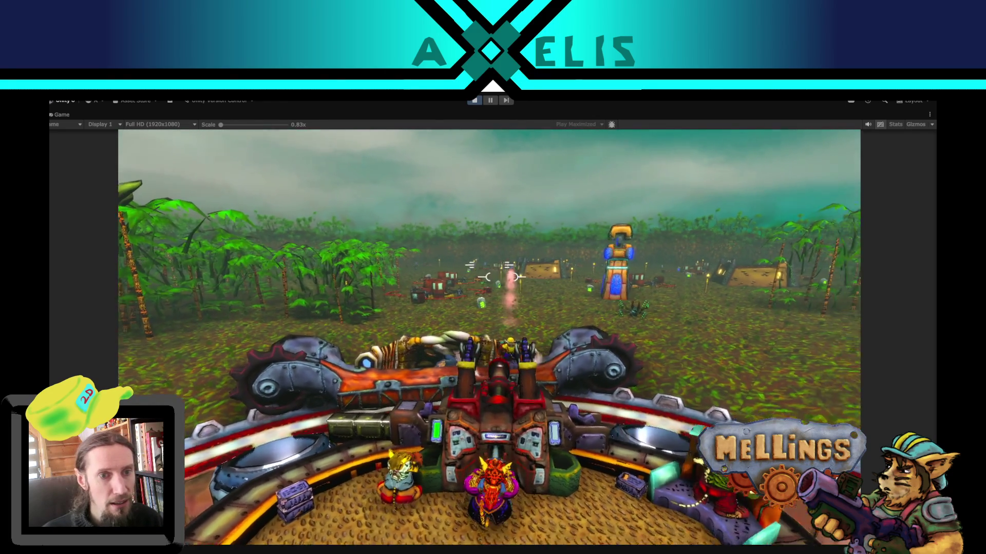
# Step: Fire shots and the green laser at the target, launching the claws with Z
pyautogui.click(455, 274)
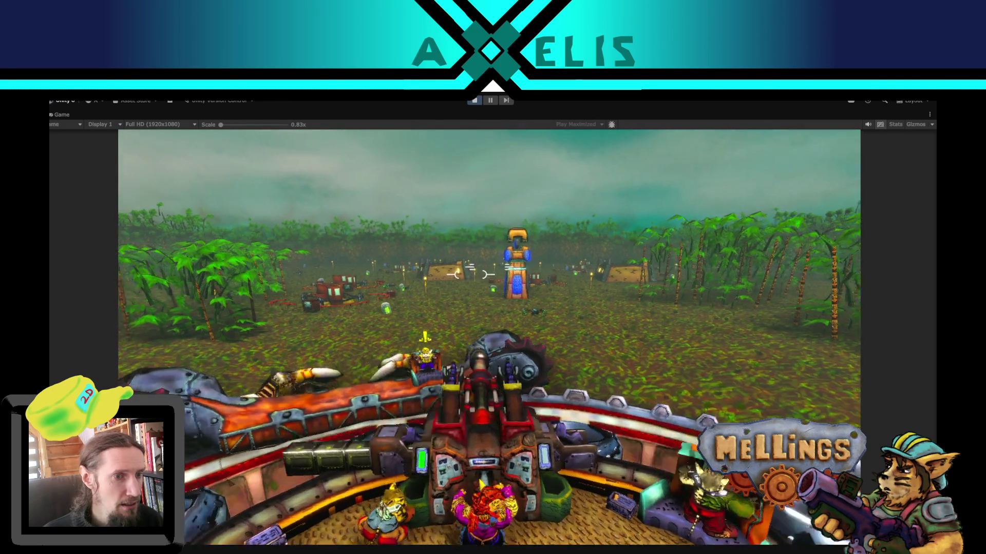
pyautogui.click(467, 273)
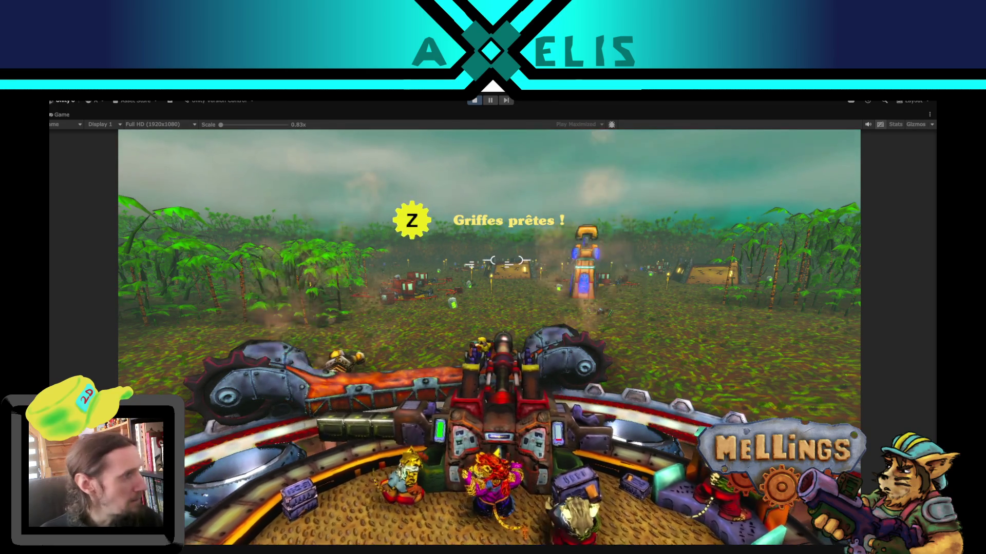
pyautogui.press('z')
pyautogui.click(493, 339)
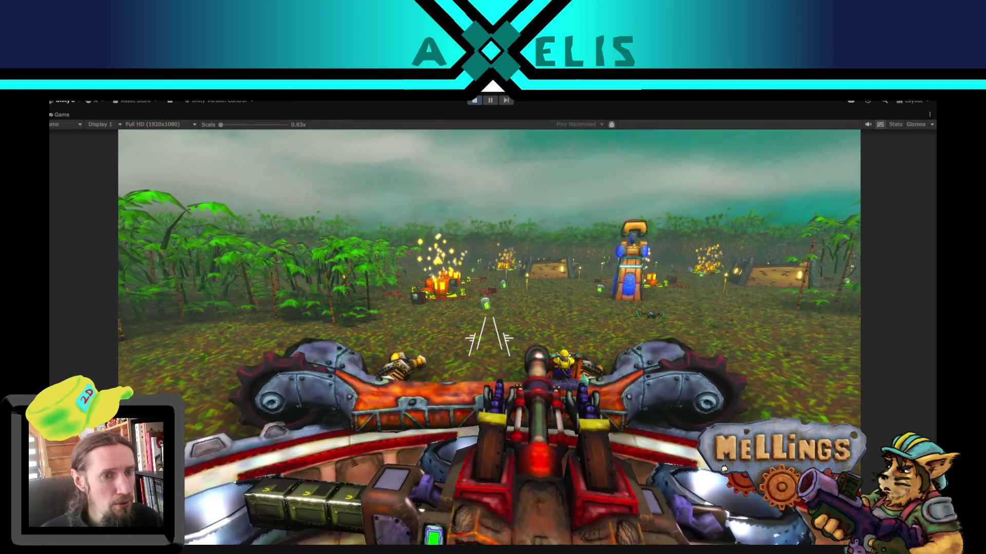
pyautogui.click(488, 337)
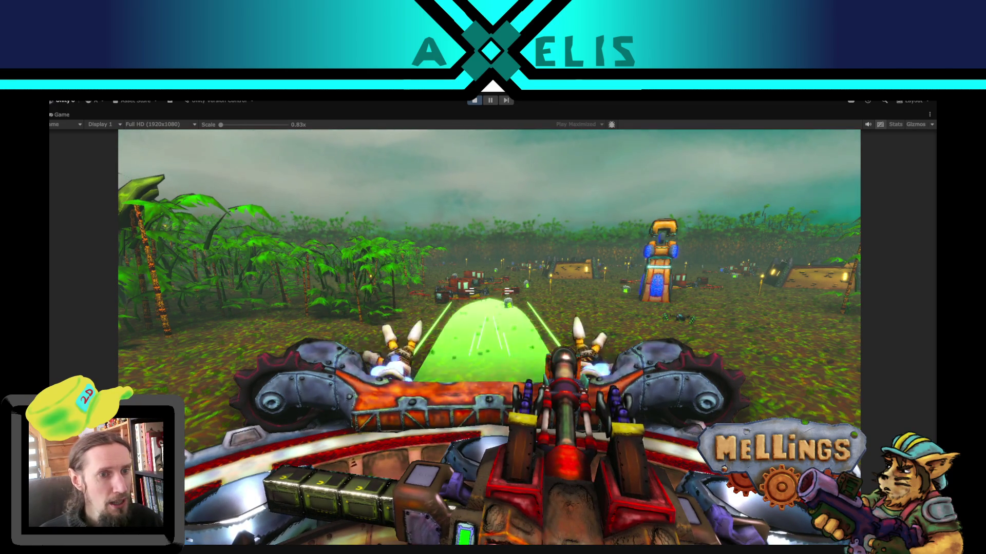
pyautogui.press('z')
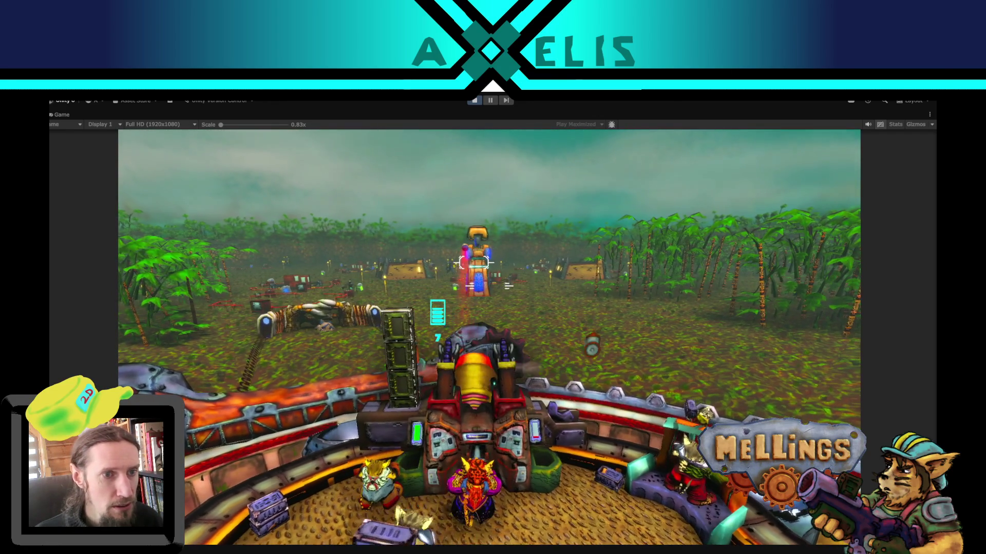
# Step: Spend the red shots on the tower, switch to claw aiming, then pause the game
pyautogui.click(485, 286)
pyautogui.click(487, 287)
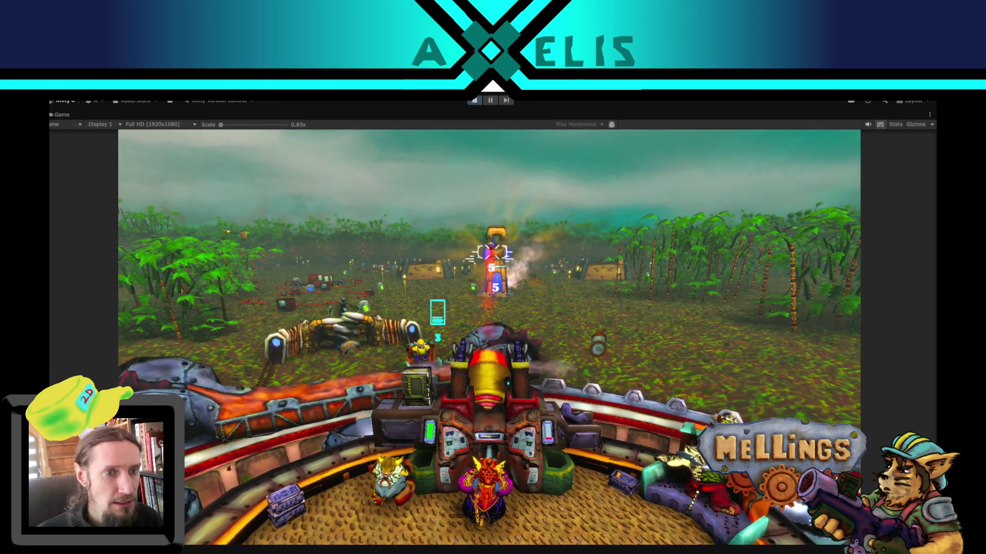
pyautogui.click(490, 266)
pyautogui.click(490, 282)
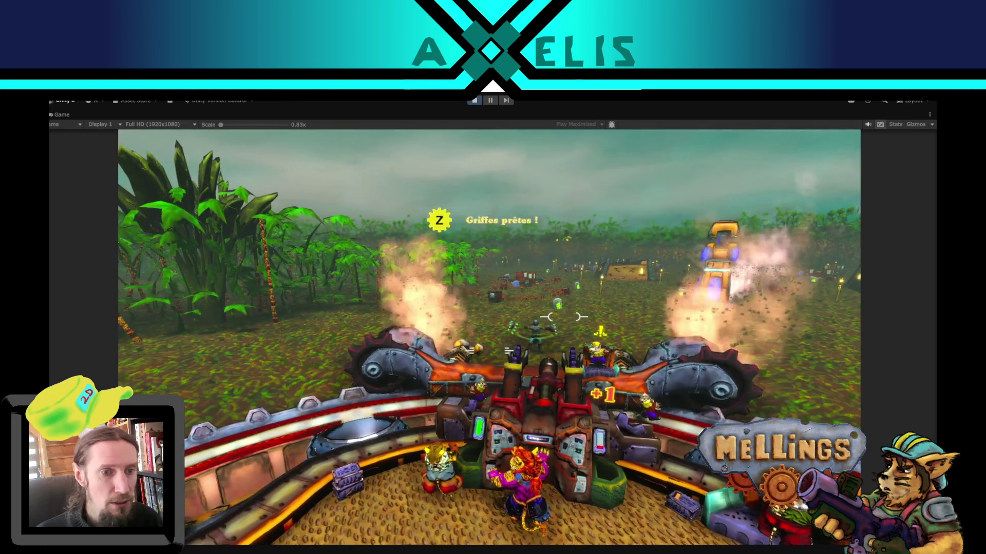
pyautogui.press('z')
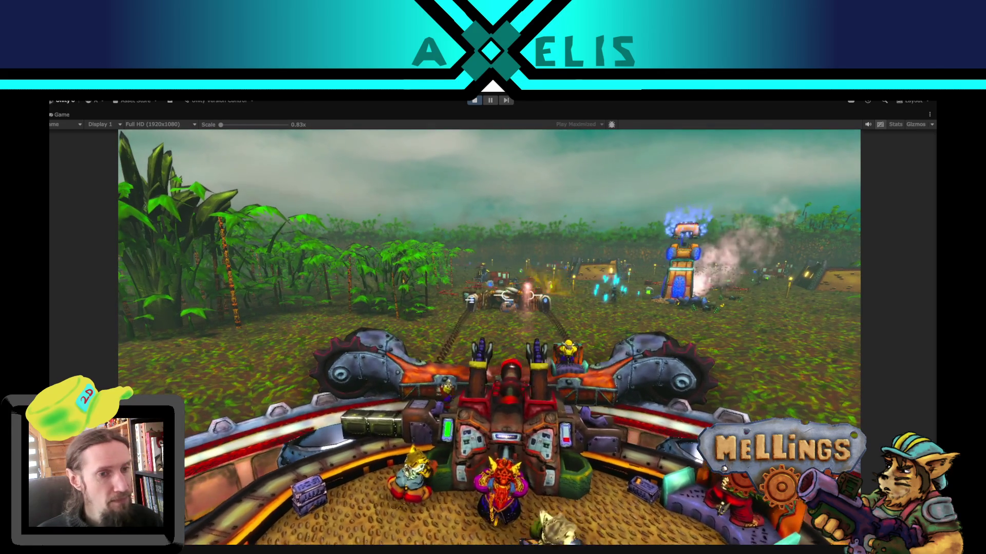
pyautogui.press('Escape')
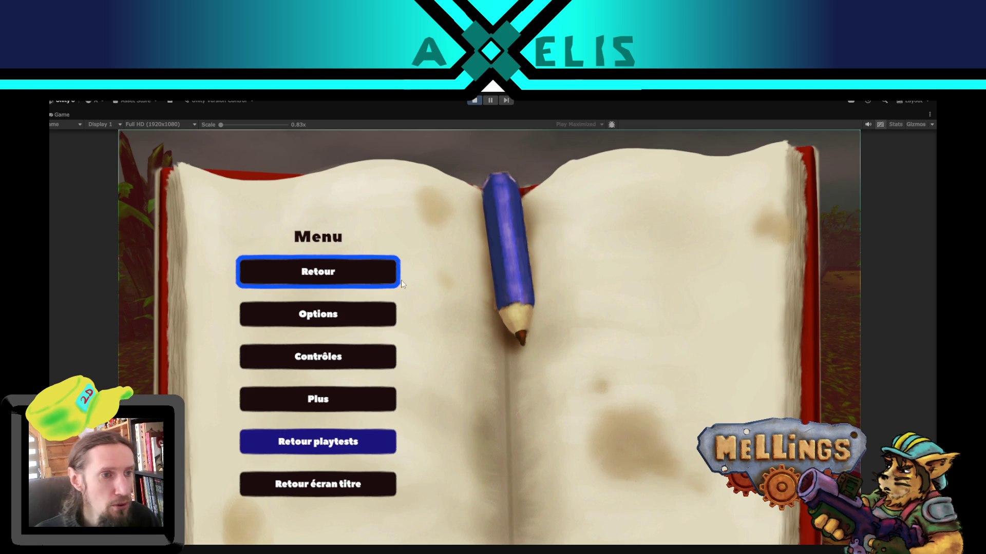
# Step: Resume via Retour and fire six projectiles at the jungle tower
pyautogui.click(378, 273)
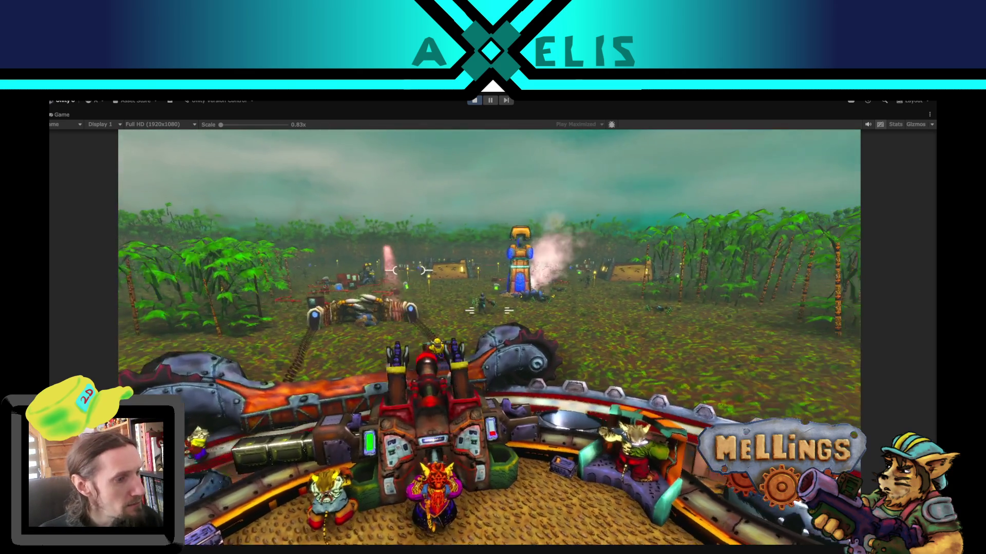
pyautogui.click(451, 297)
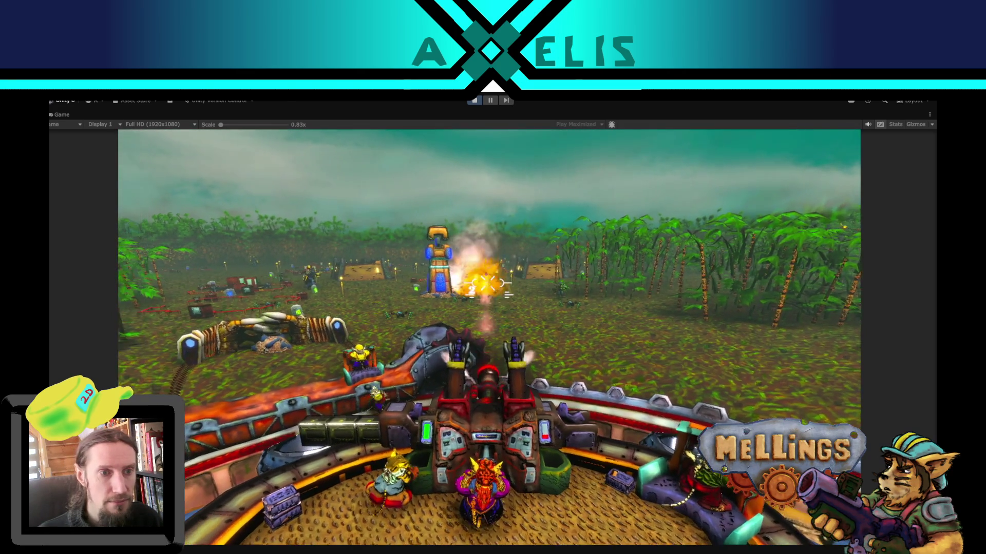
pyautogui.click(501, 287)
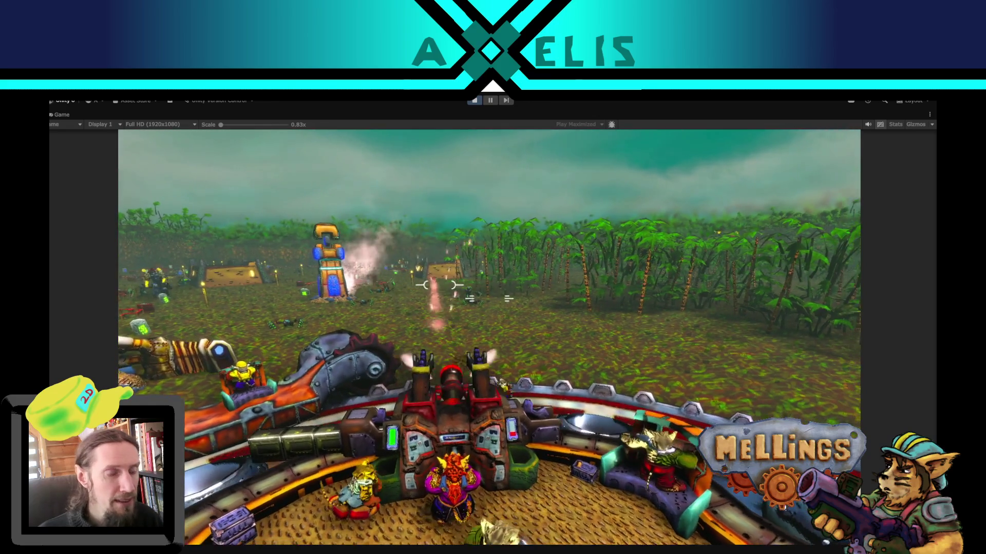
pyautogui.click(458, 291)
pyautogui.click(462, 289)
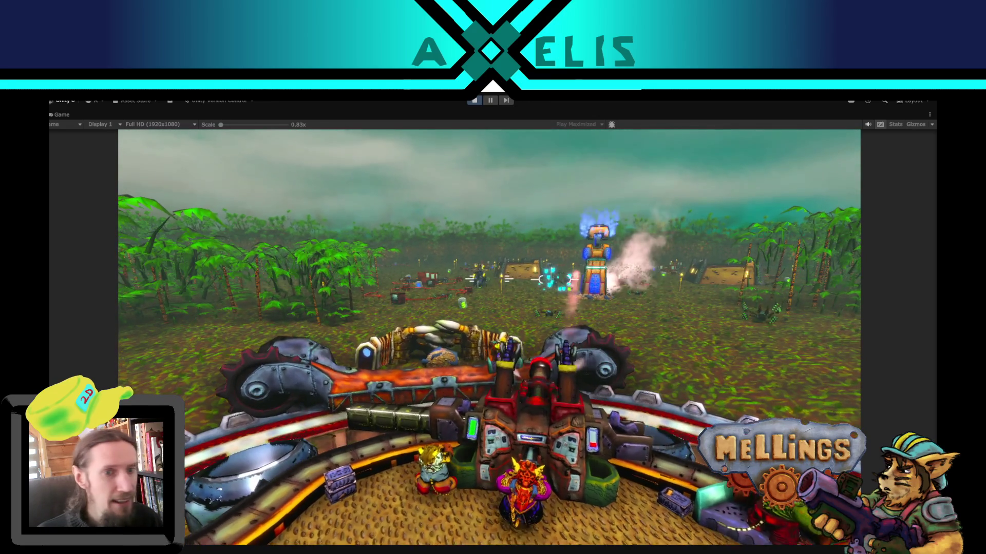
pyautogui.click(570, 283)
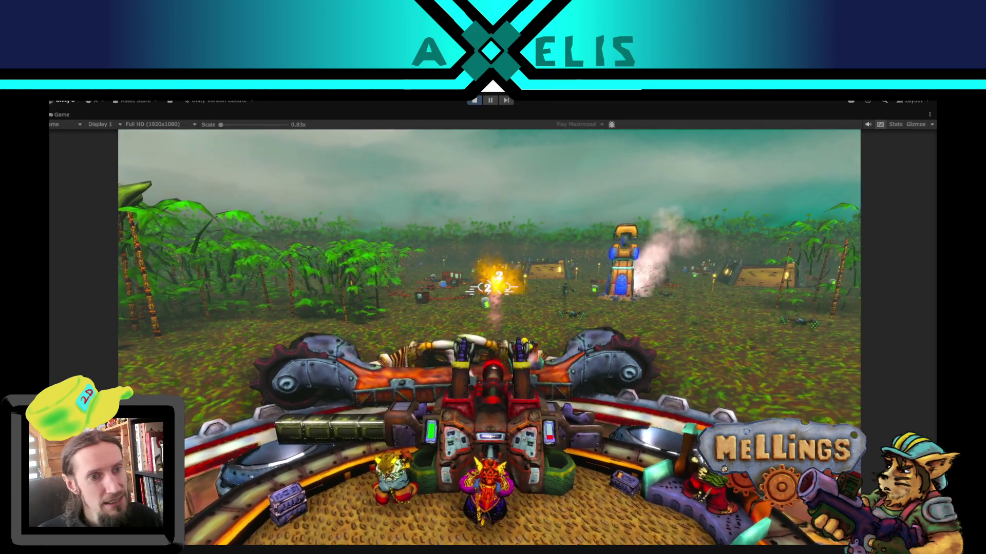
pyautogui.click(481, 287)
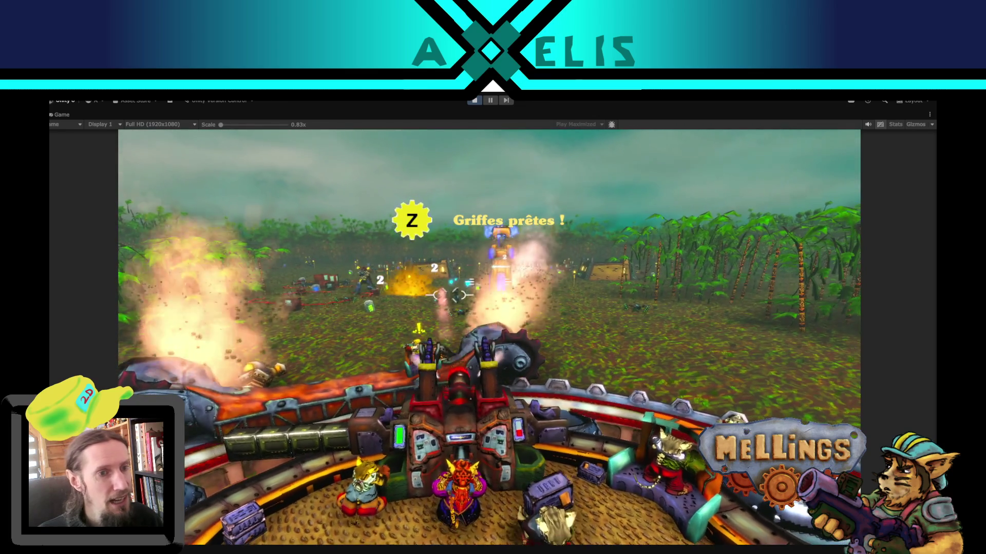